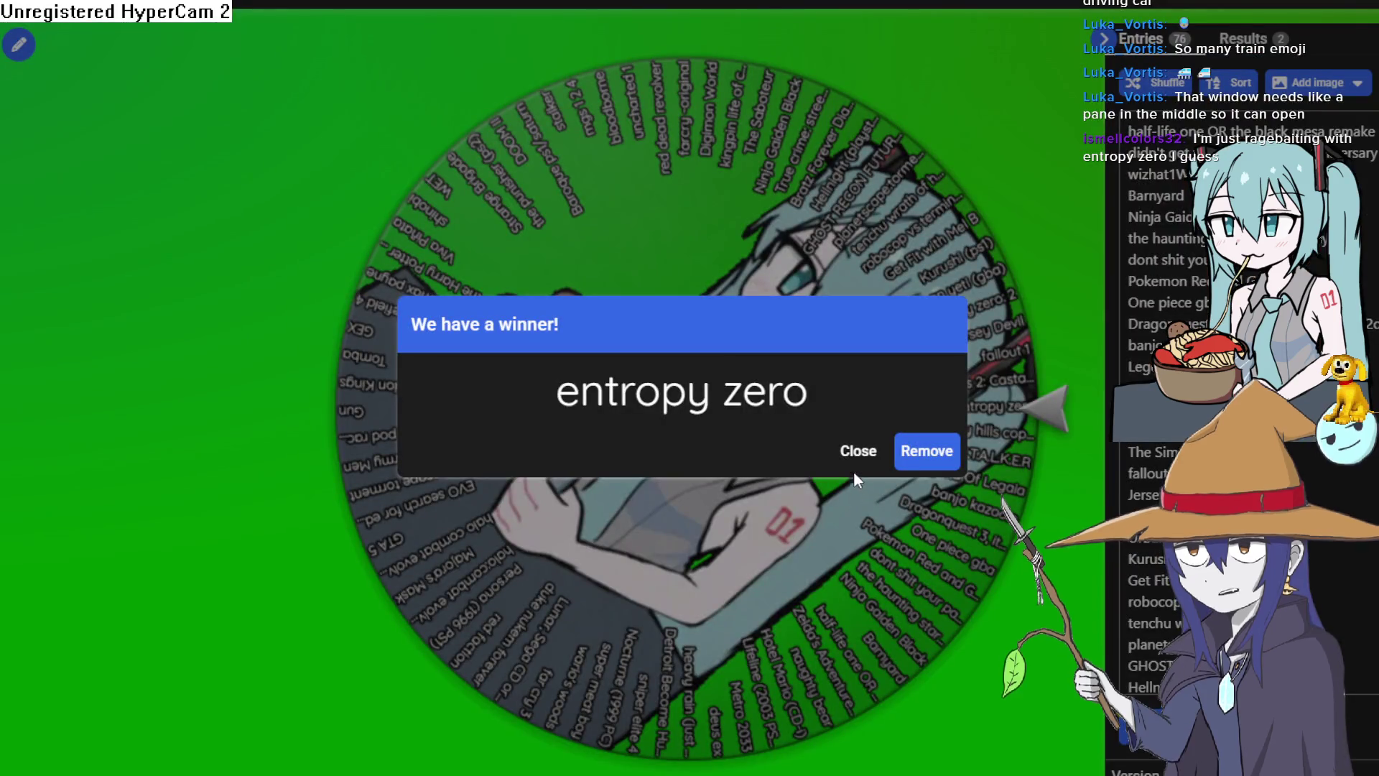
Dismiss the winner and add 'Entropy zero' as the 77th wheel entry.
left_click(857, 451)
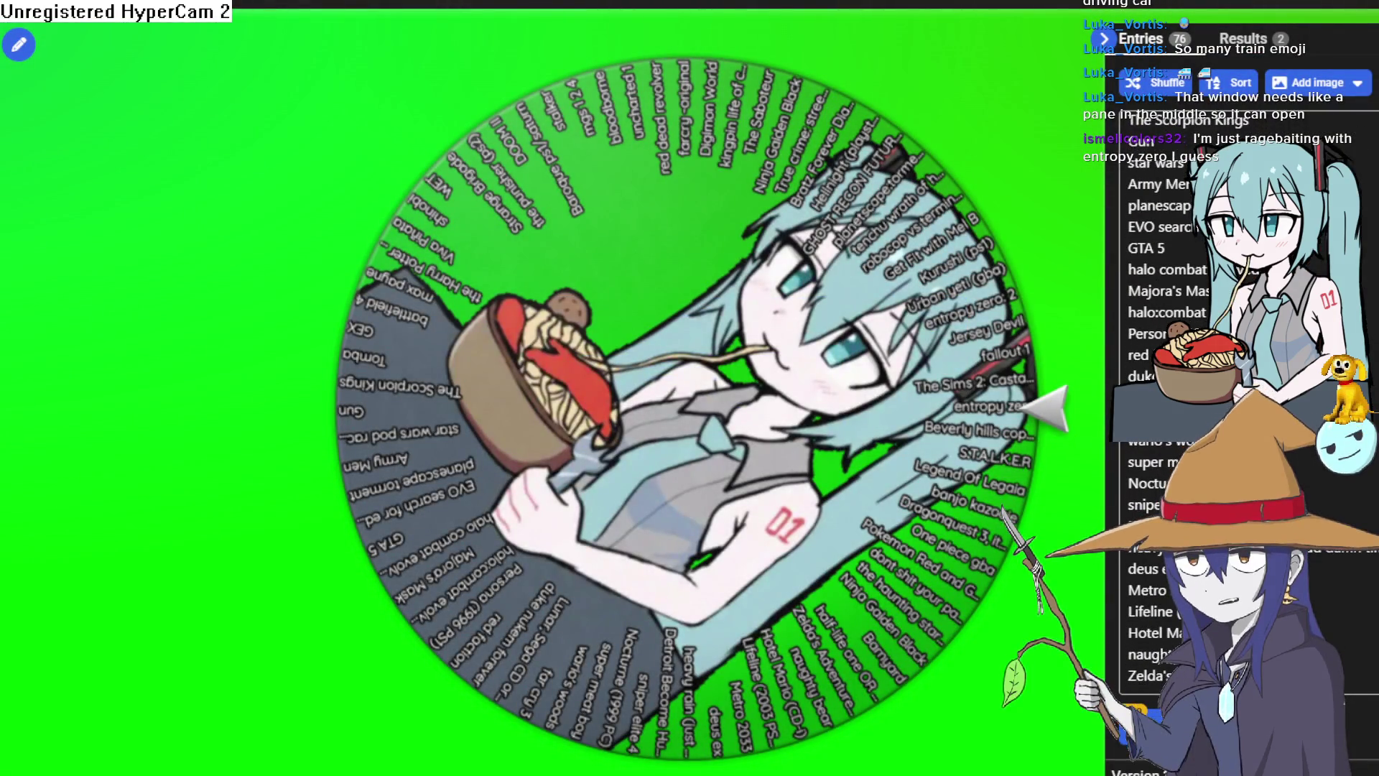
left_click(1149, 679)
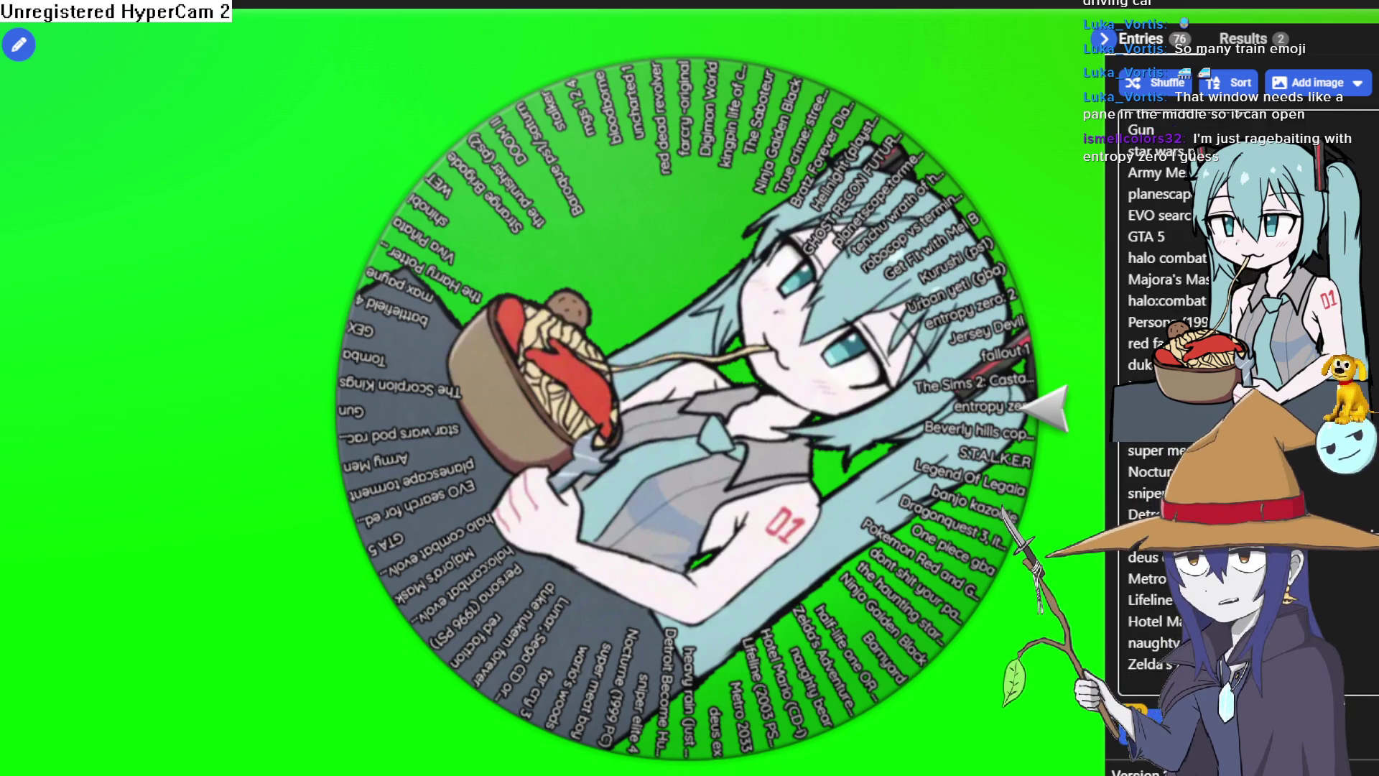
type("Entropy zero")
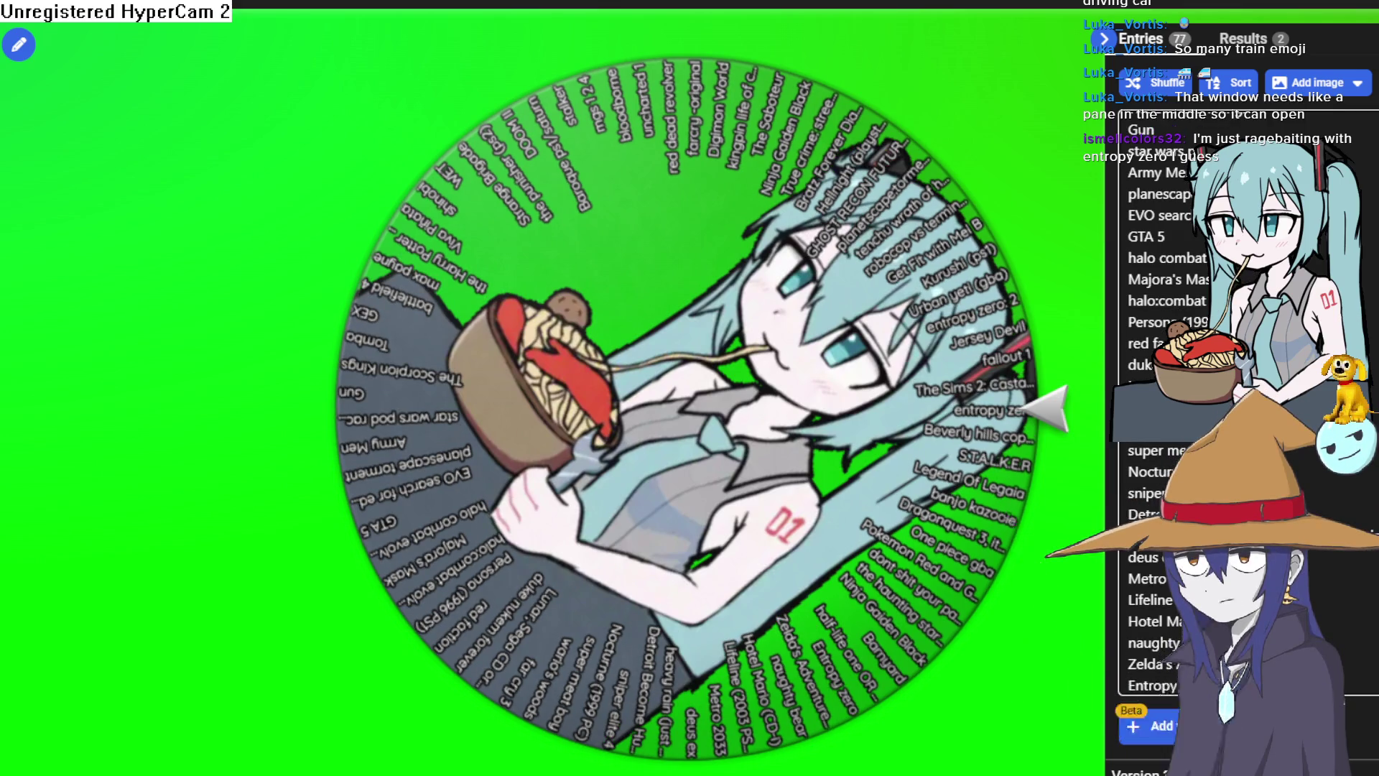
scroll(1149, 402, "up", 8)
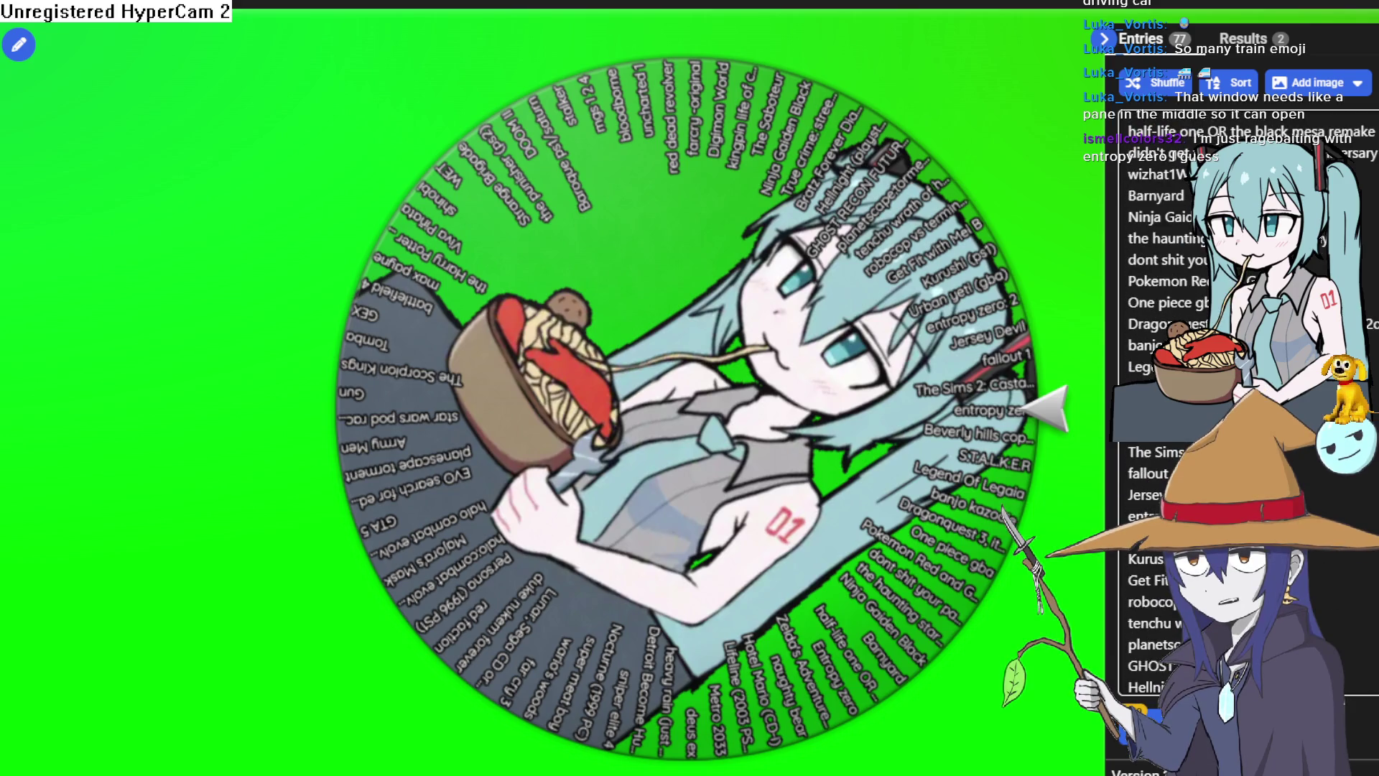
scroll(1149, 402, "down", 8)
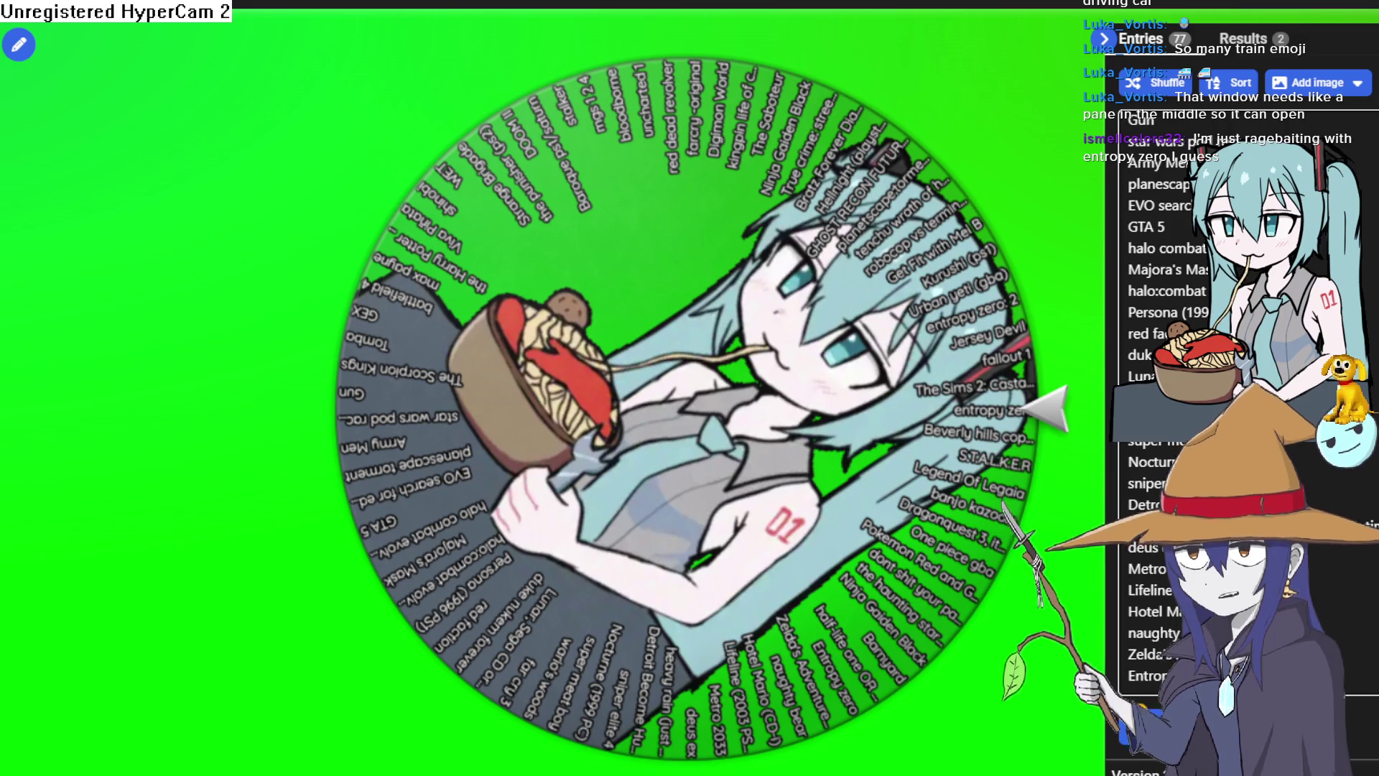
Switch back to Aseprite showing gobboflat.aseprite.
key("alt+Tab")
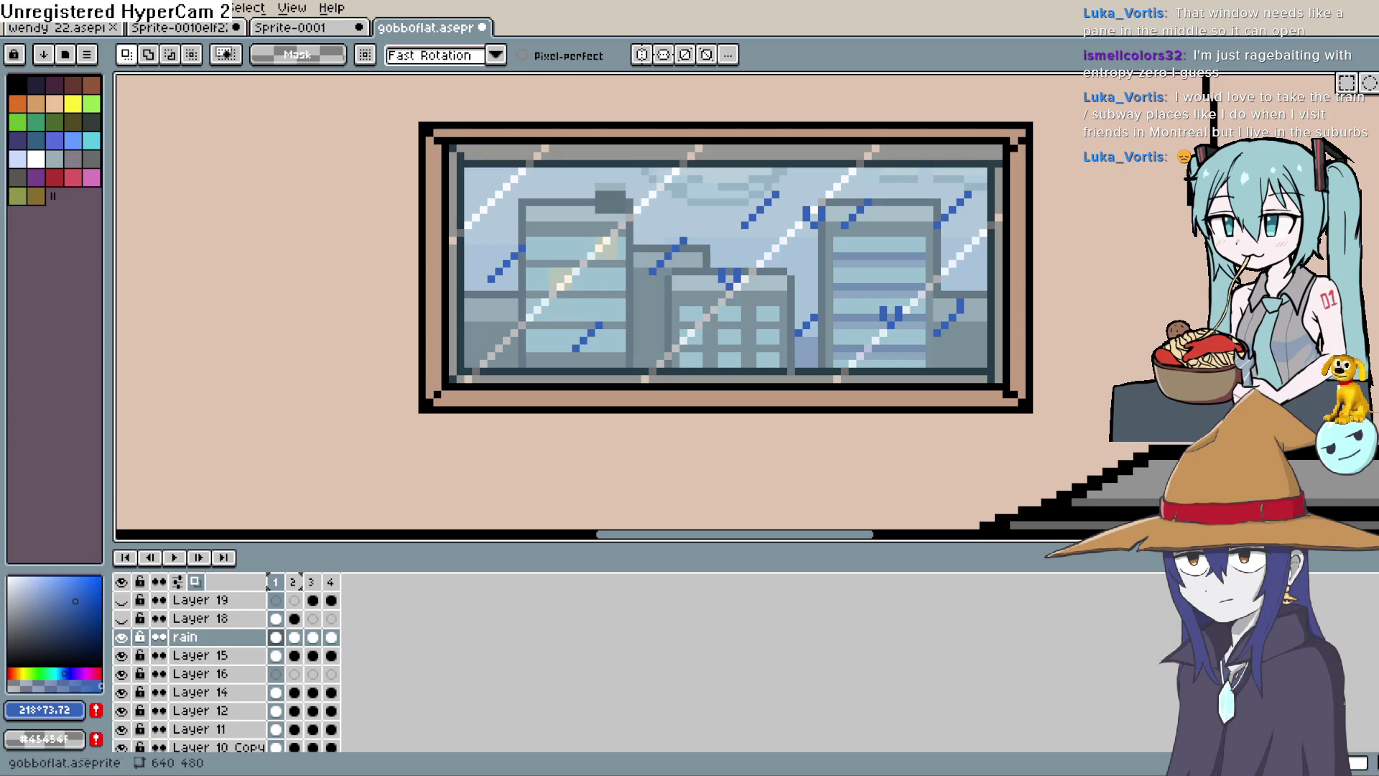
Lasso two raindrop splashes, move them up-left into the sky, and play the animation.
left_click_drag(751, 253, 752, 293)
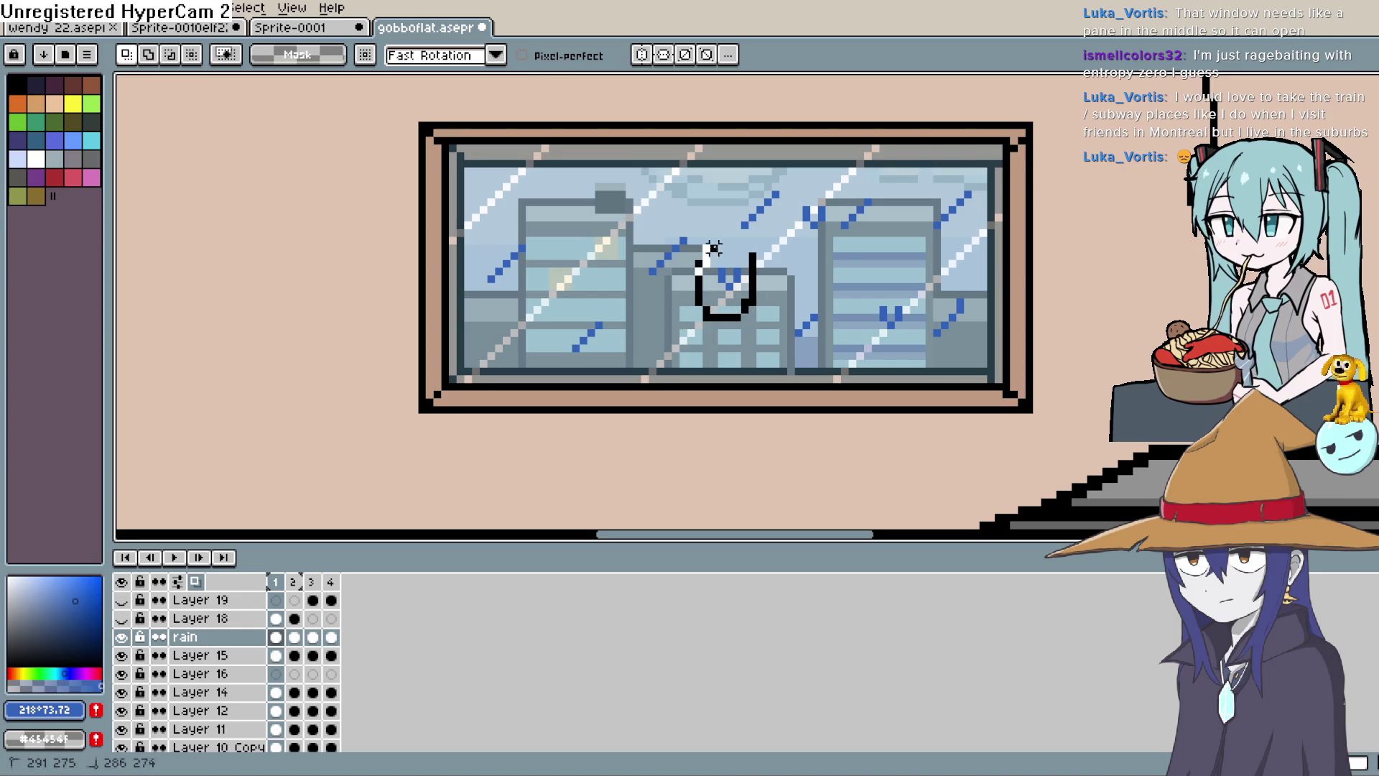
mouse_move(713, 248)
left_mouse_down()
mouse_move(752, 259)
mouse_move(751, 291)
mouse_move(624, 308)
mouse_move(619, 230)
left_mouse_up()
left_click(632, 292)
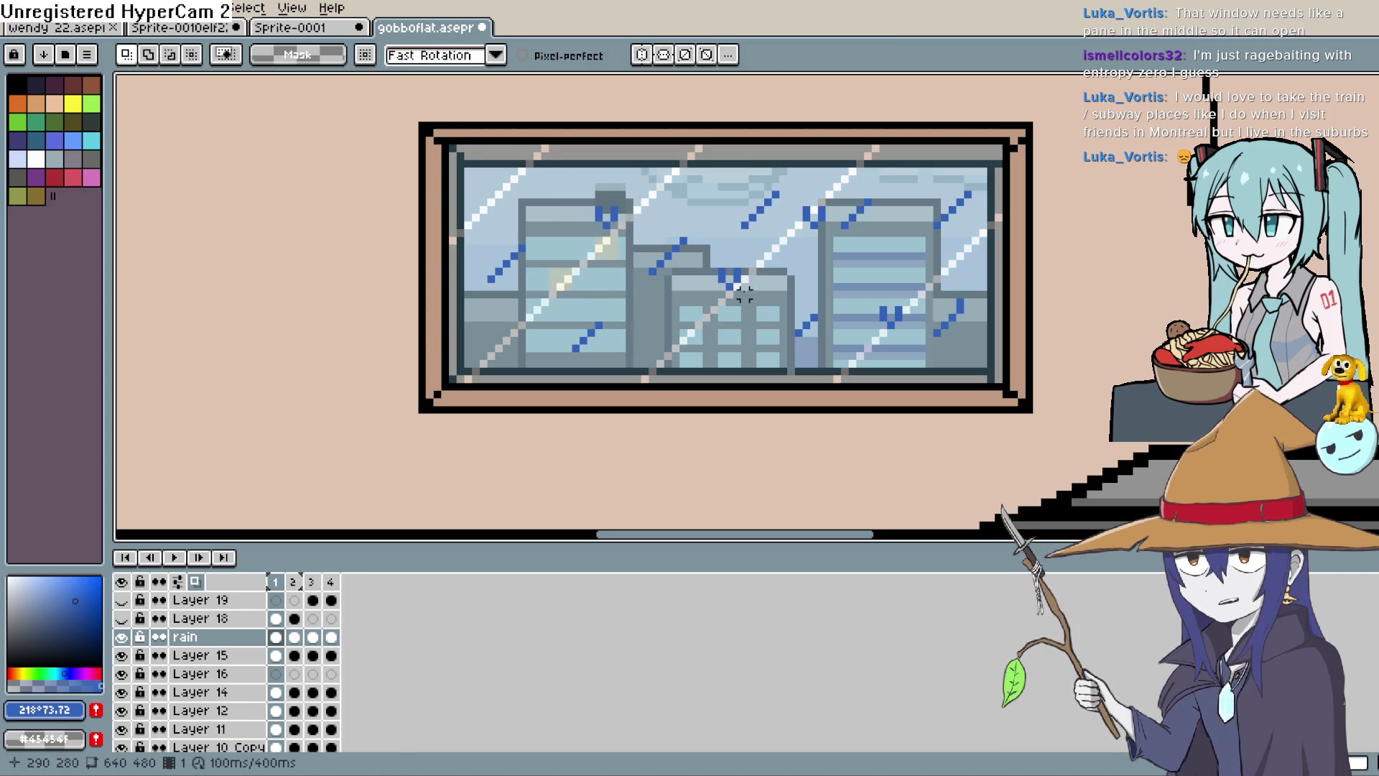
mouse_move(758, 251)
left_mouse_down()
mouse_move(688, 277)
mouse_move(761, 302)
mouse_move(539, 209)
left_mouse_up()
left_click(761, 286)
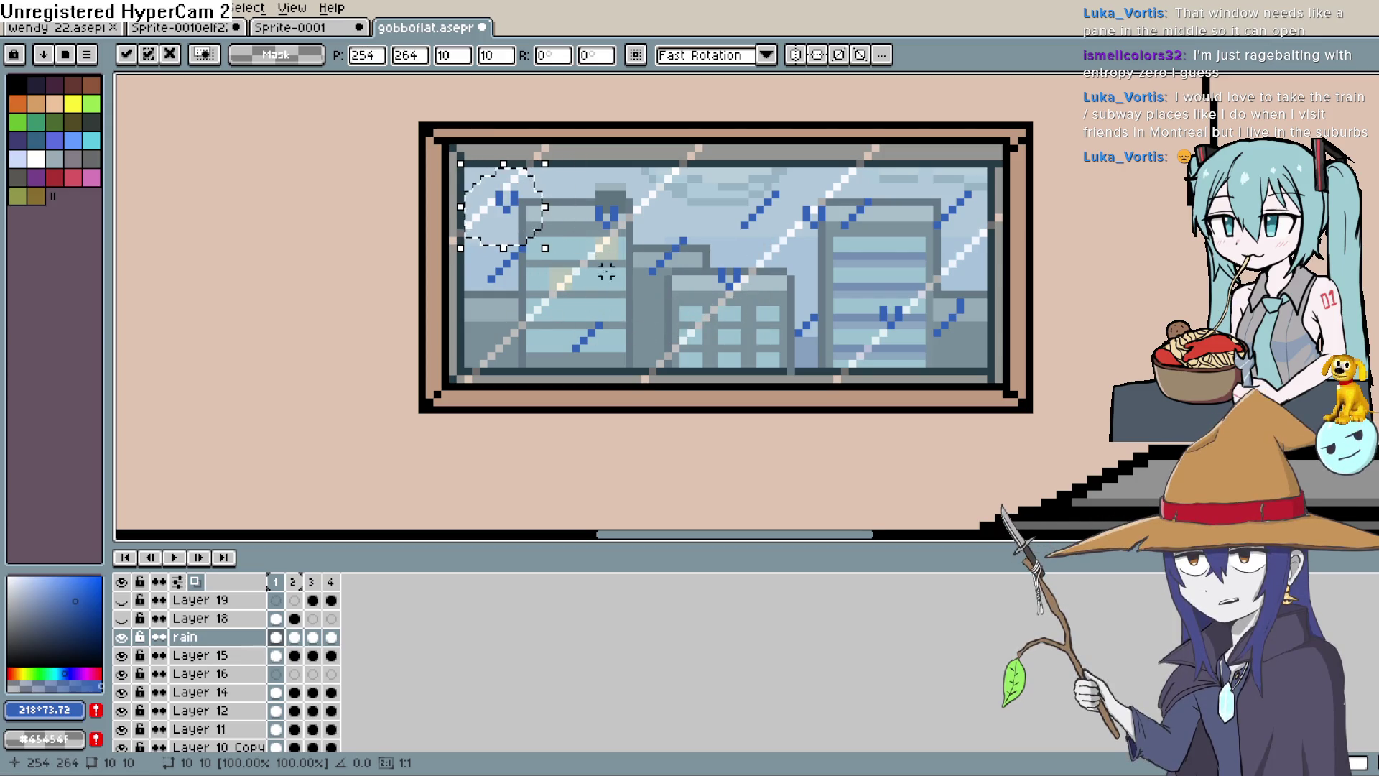
left_click(652, 317)
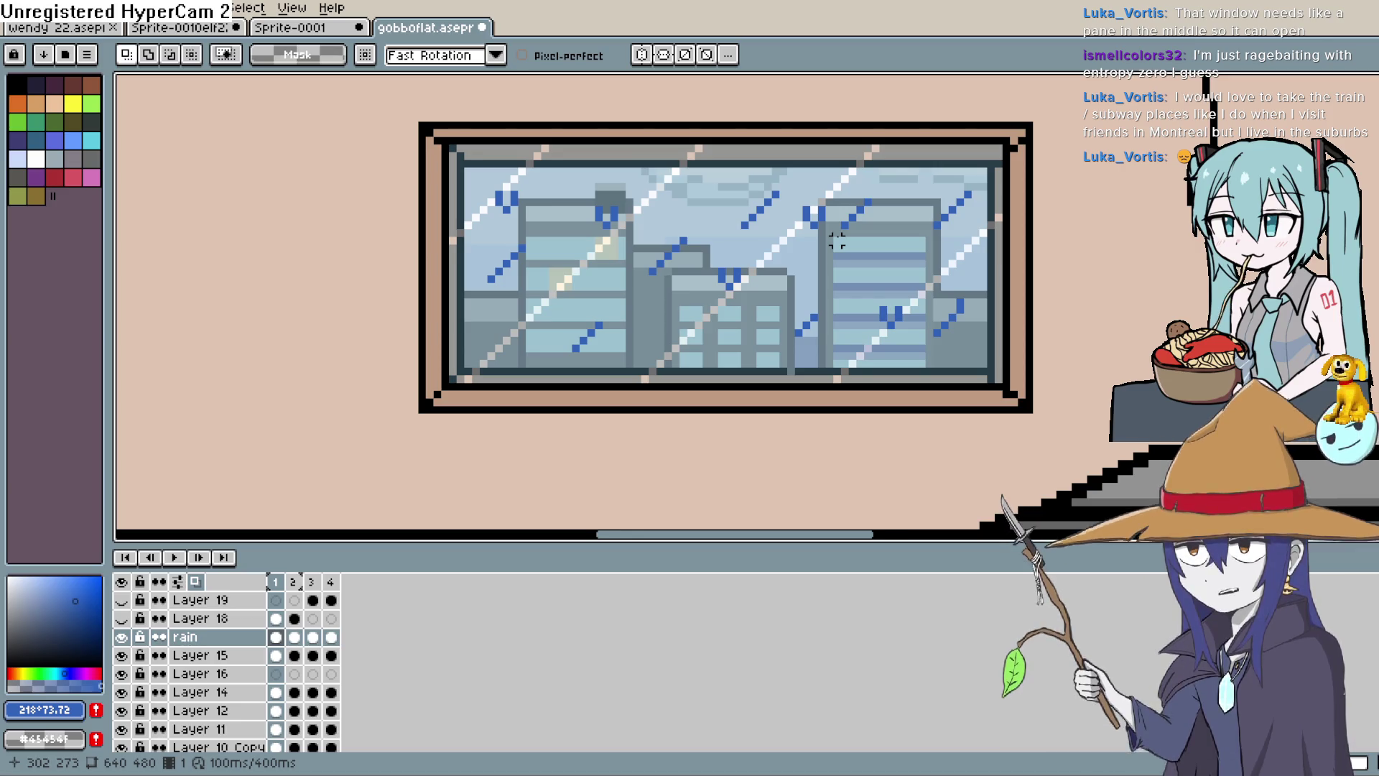
left_click(180, 558)
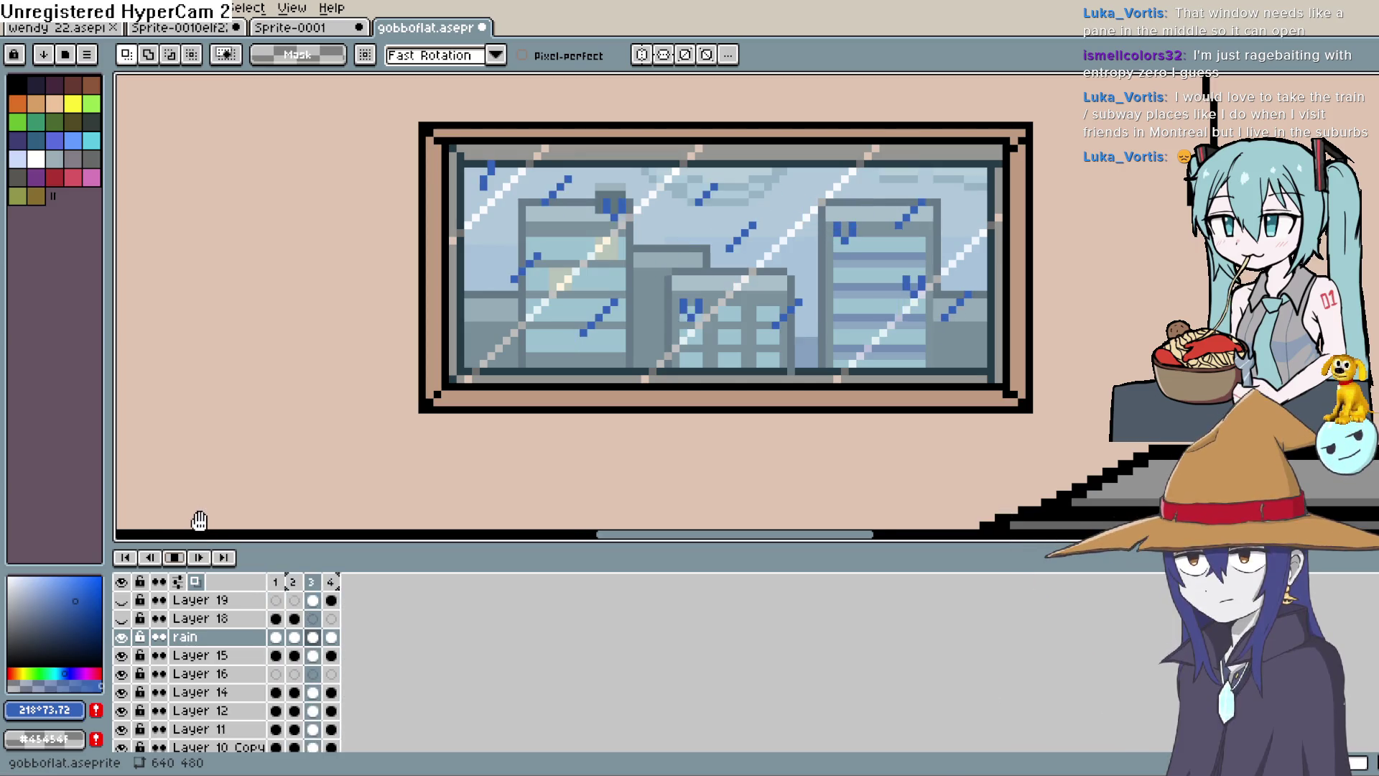
Stop playback, go to frame 4 of the rain layer, and erase a stray pixel.
left_click(174, 557)
left_click(295, 636)
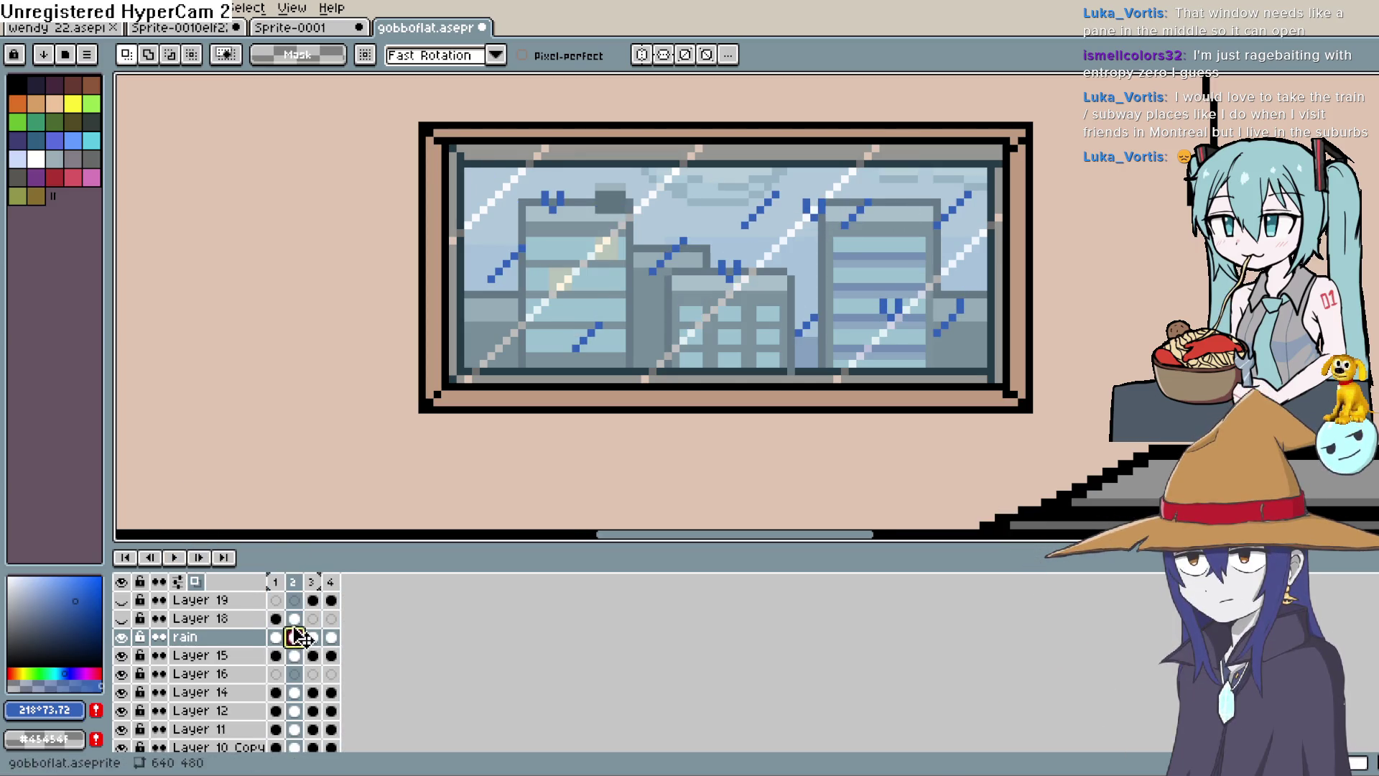
double_click(330, 637)
key("Escape")
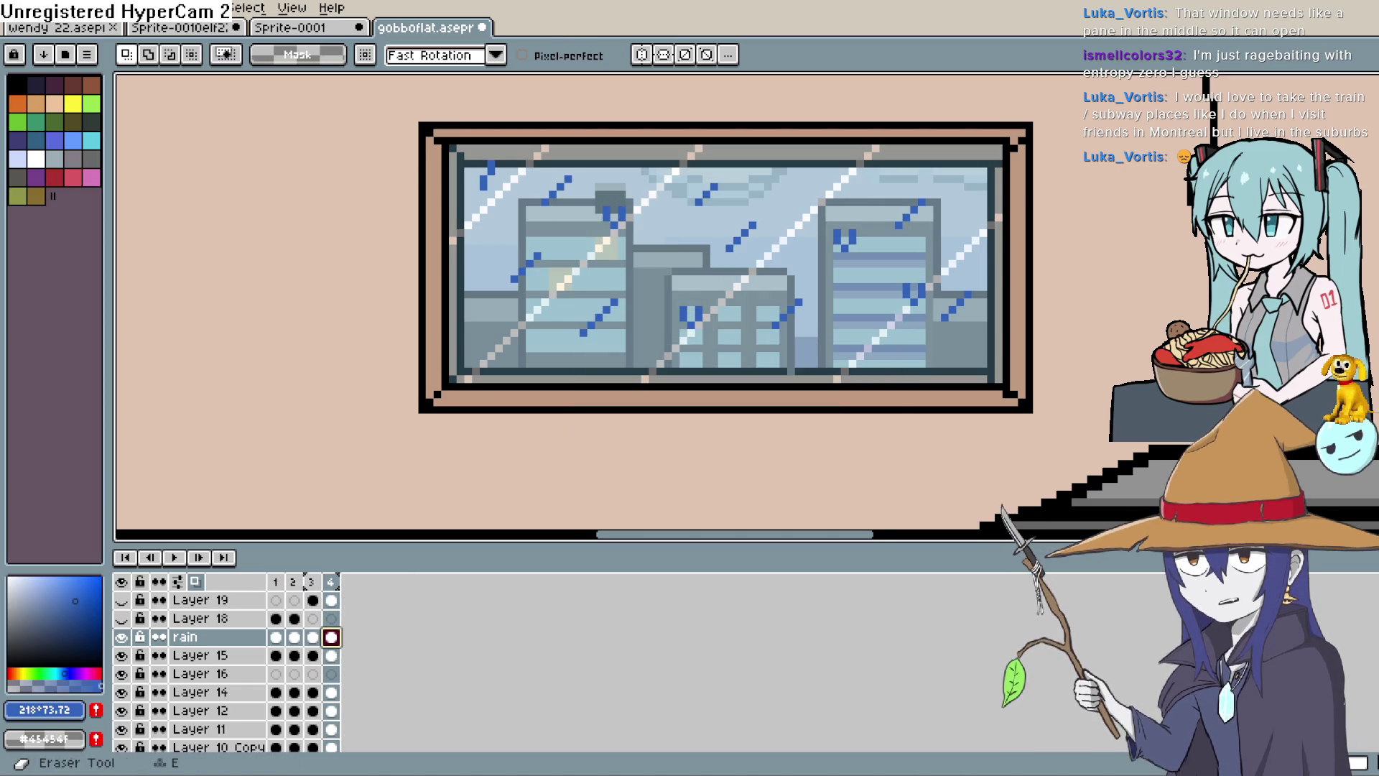
key("b")
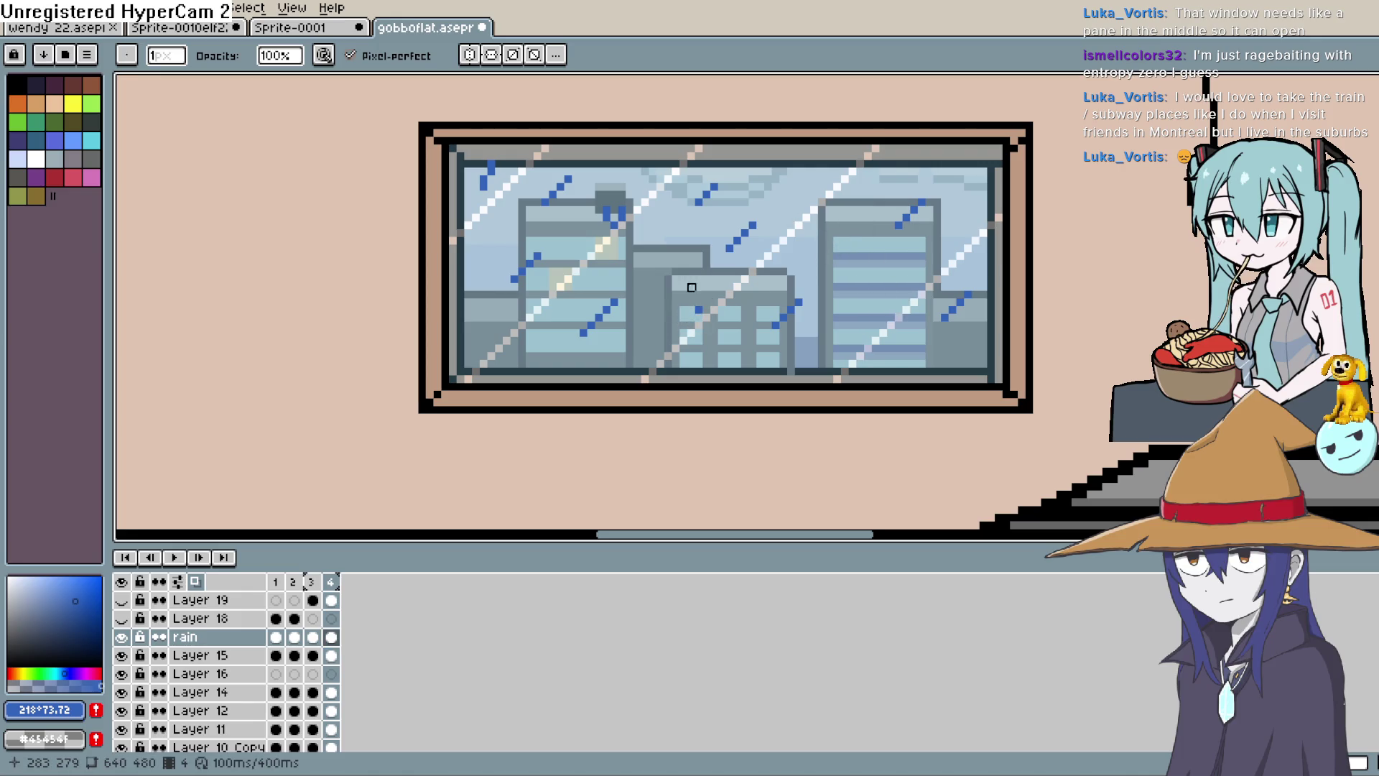
left_click_drag(706, 310, 706, 302)
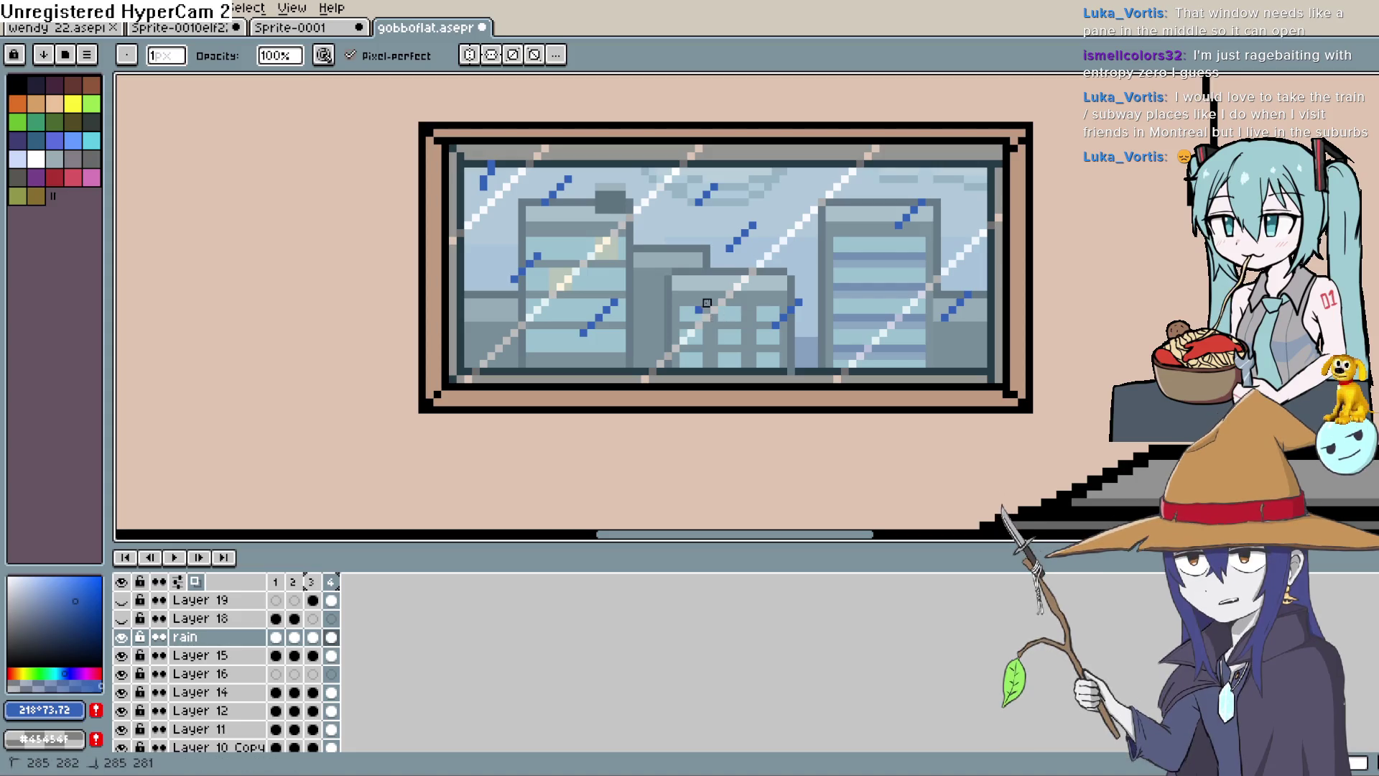
left_click(1368, 144)
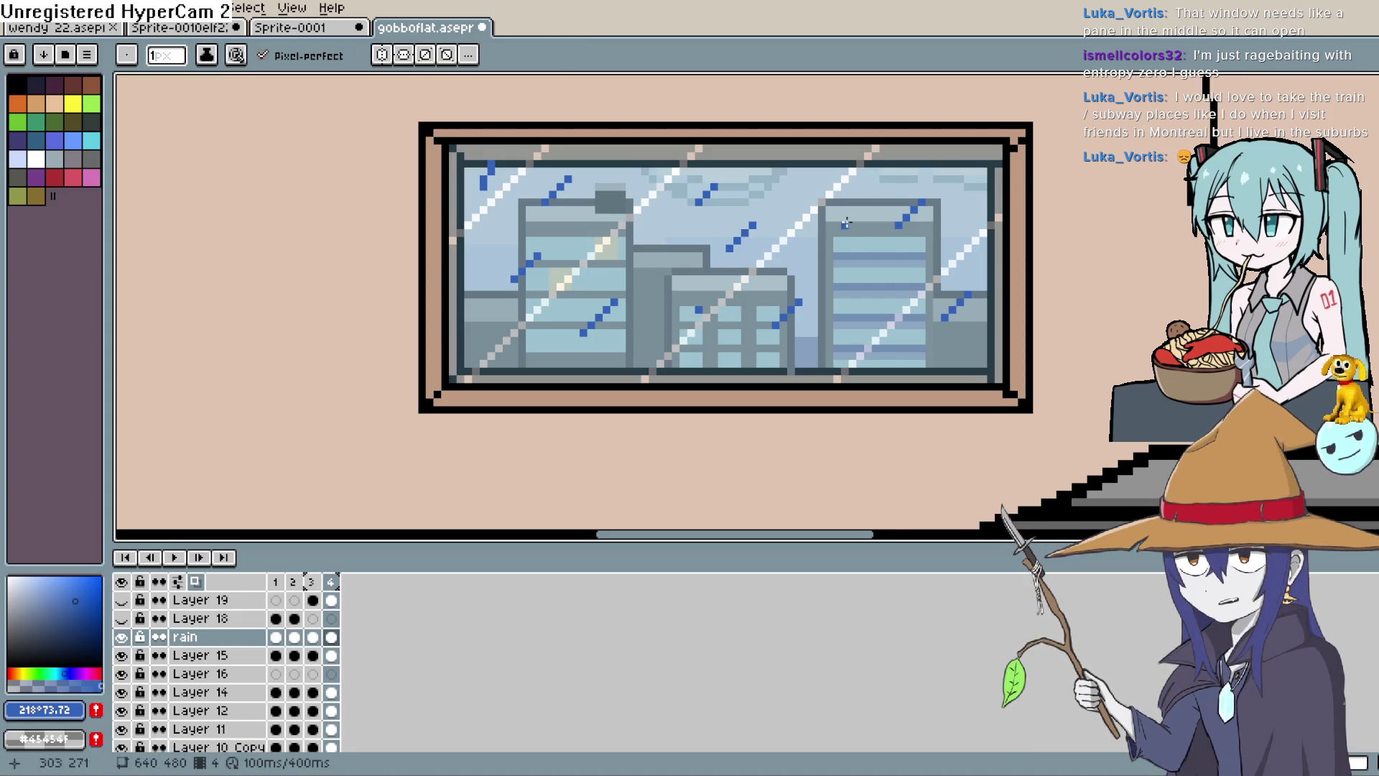
key("e")
left_click(698, 310)
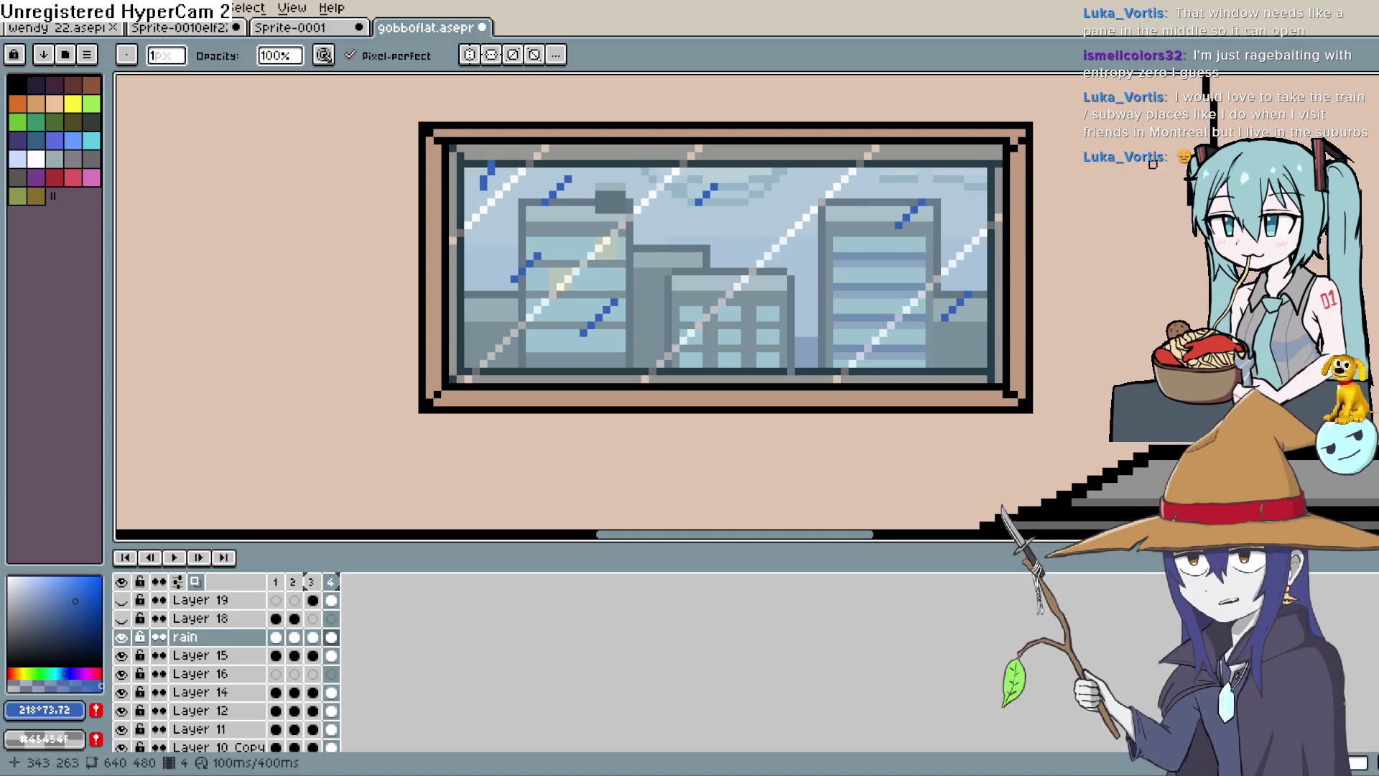
Select the whole window glass with a rectangle and delete its rain.
left_click(1354, 90)
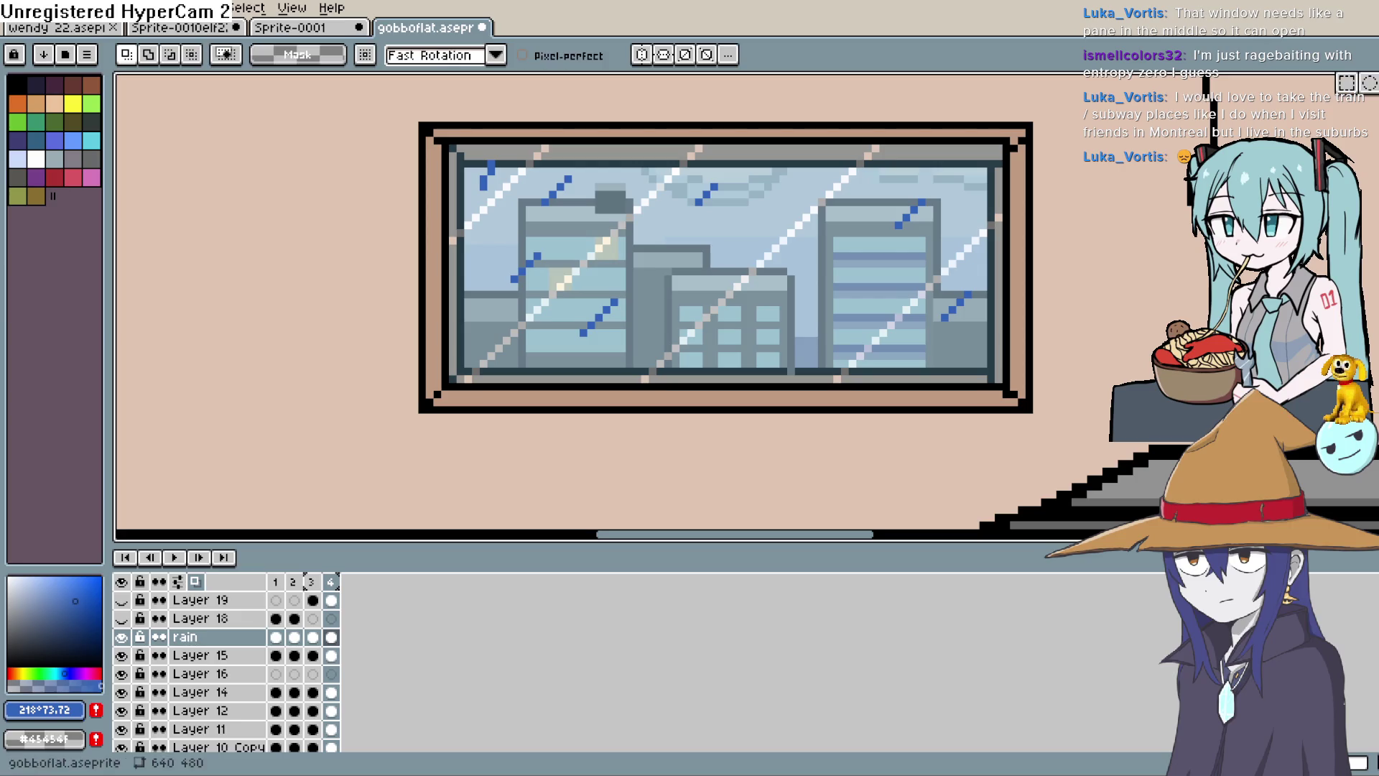
mouse_move(997, 165)
left_mouse_down()
mouse_move(538, 317)
mouse_move(468, 363)
left_mouse_up()
key("Delete")
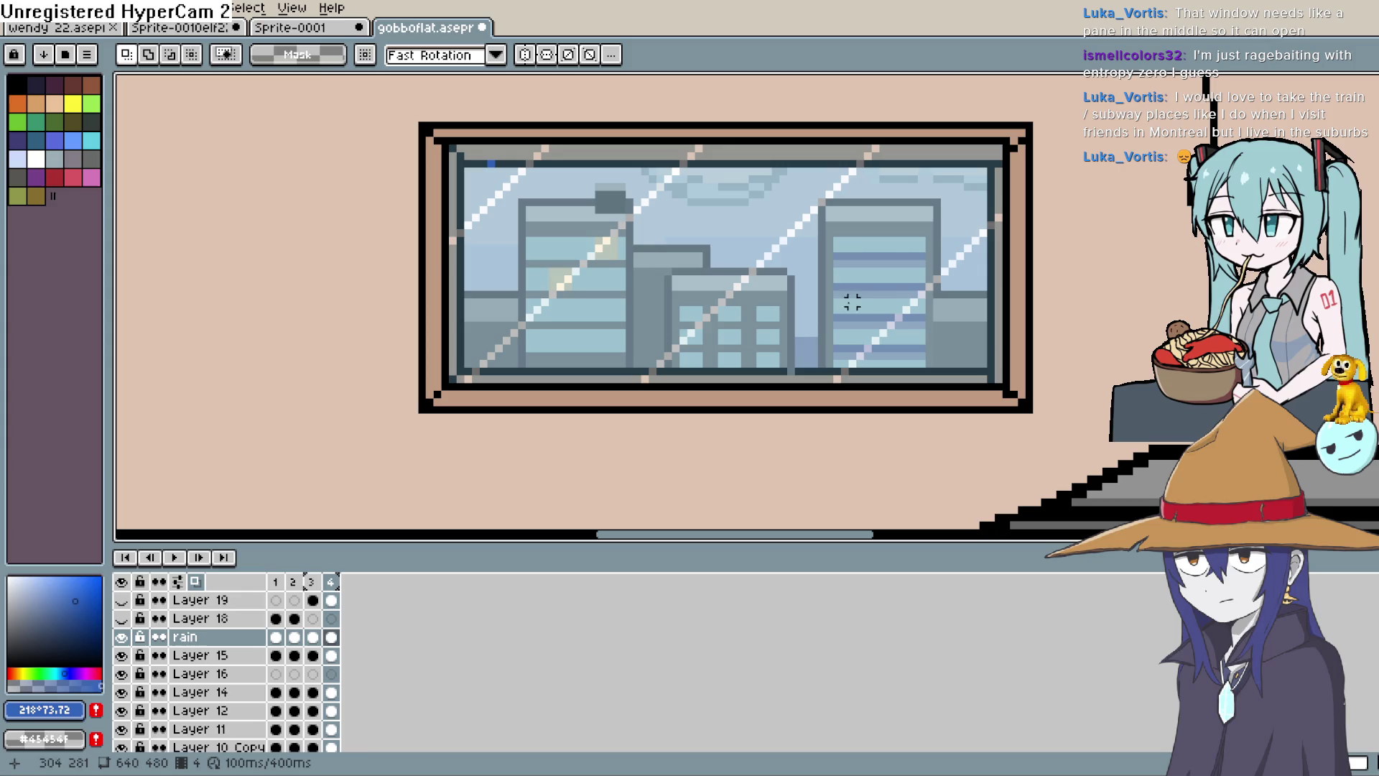
Switch back to the Pencil tool (B) on frame 4.
key("b")
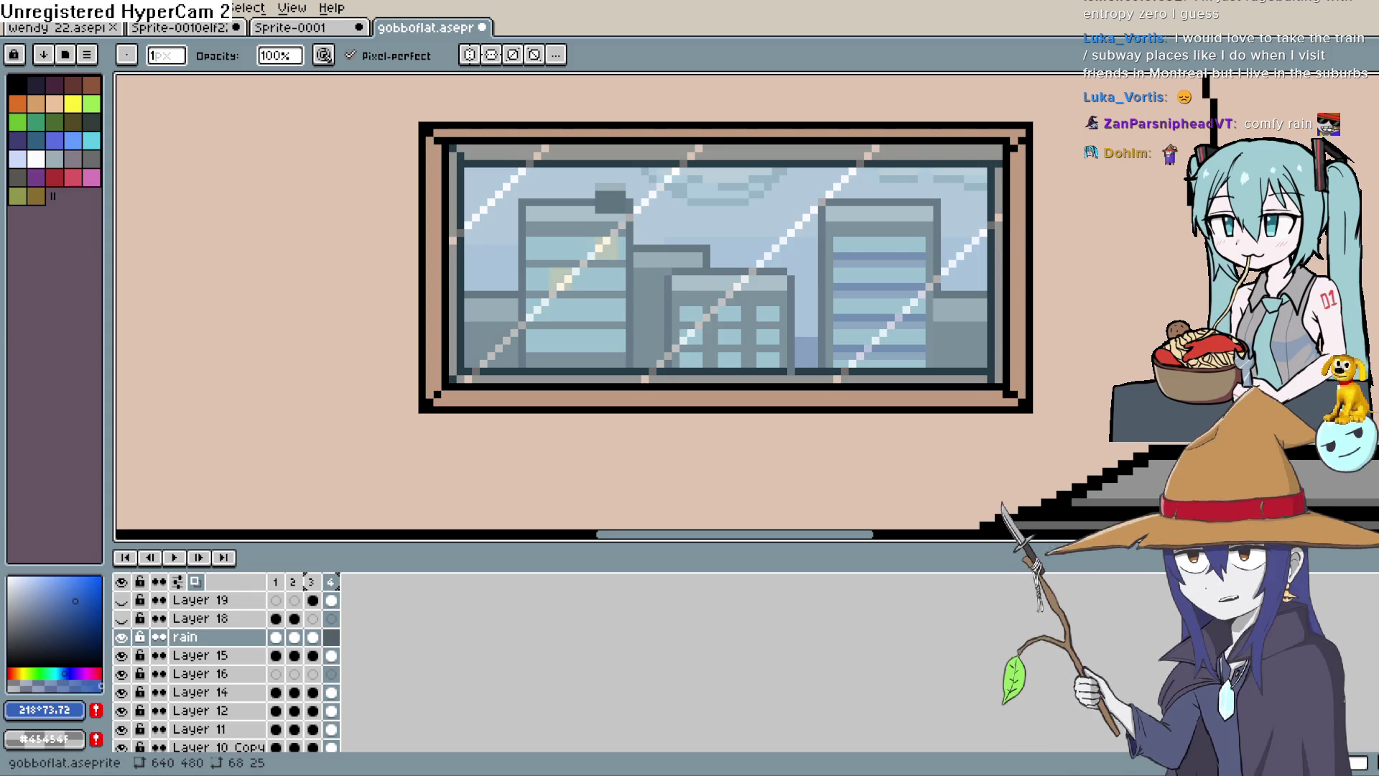
On rain frame 1, erase the streaks left of the first building, upper right and lower right.
left_click_drag(276, 637, 275, 655)
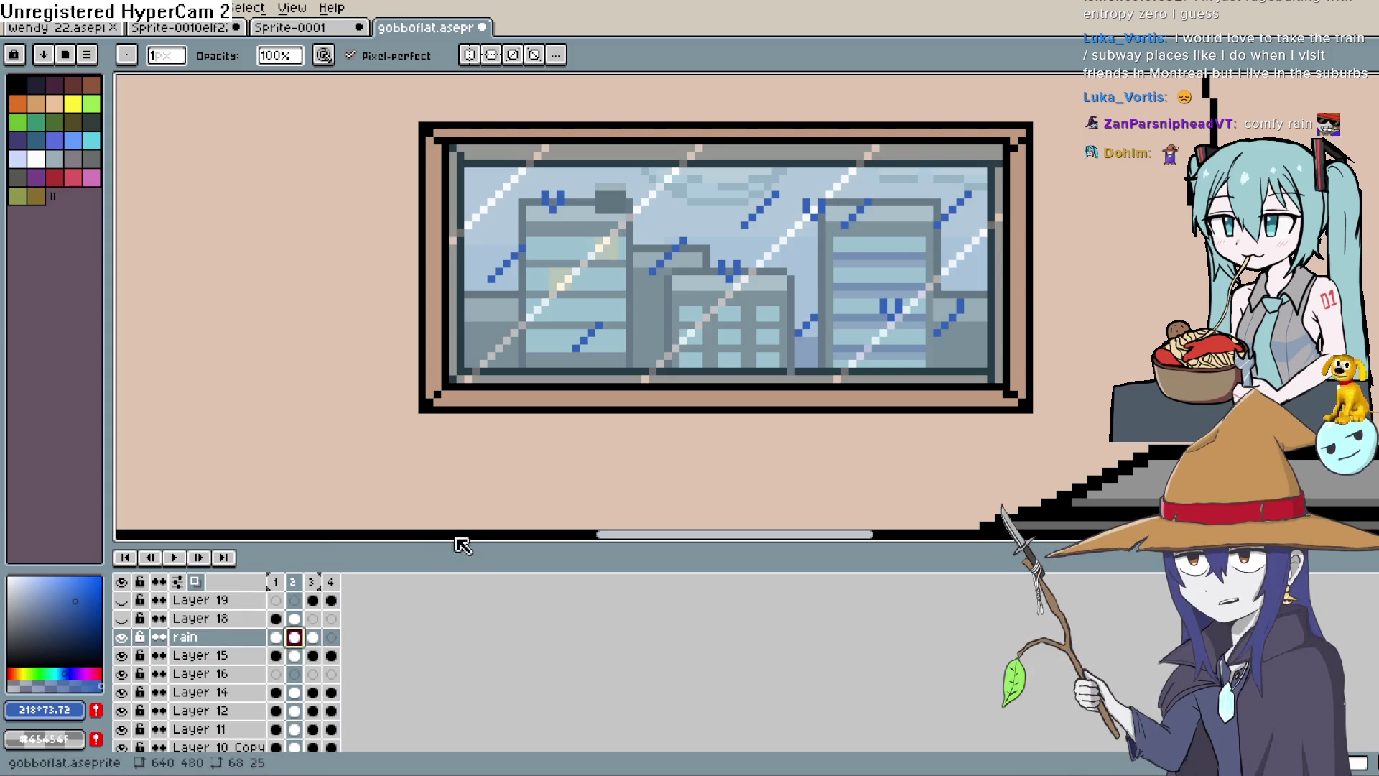
left_click(276, 637)
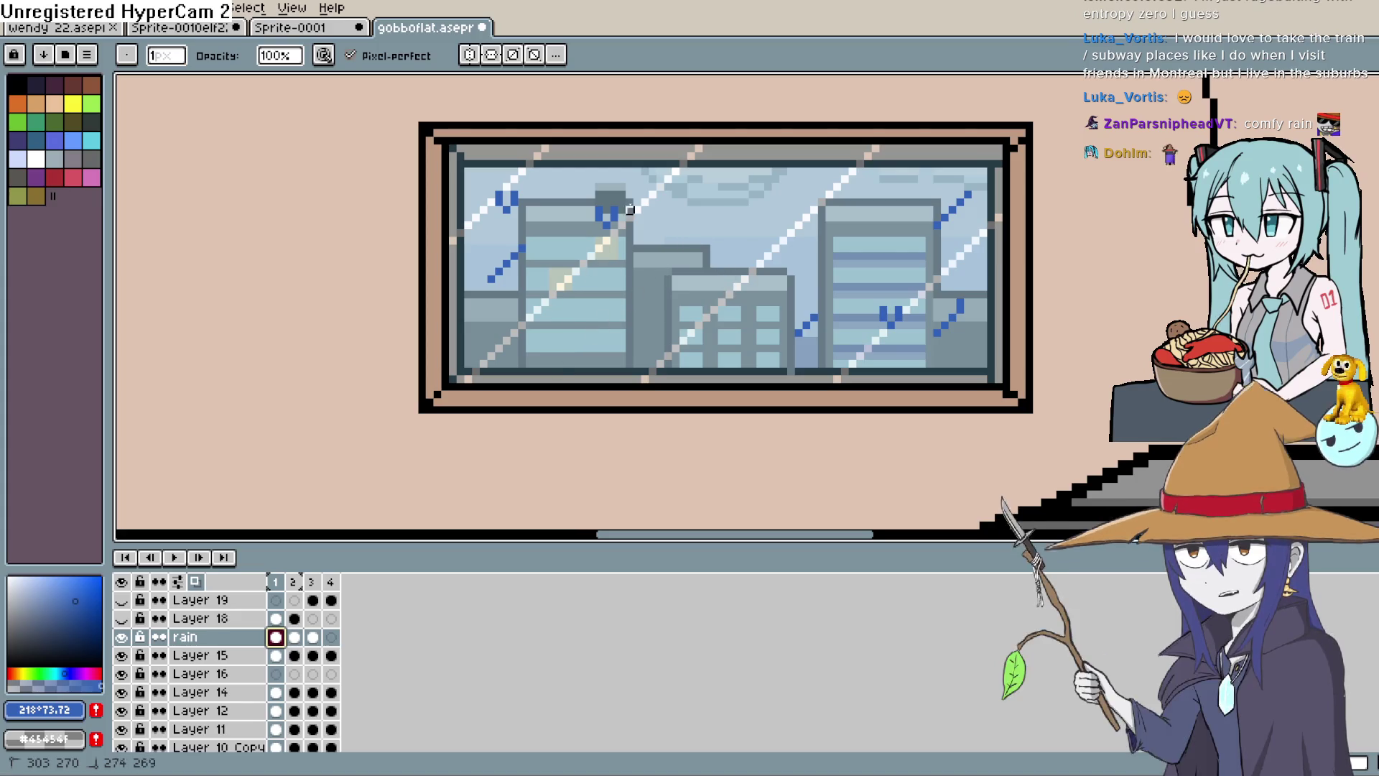
left_click_drag(495, 274, 537, 241)
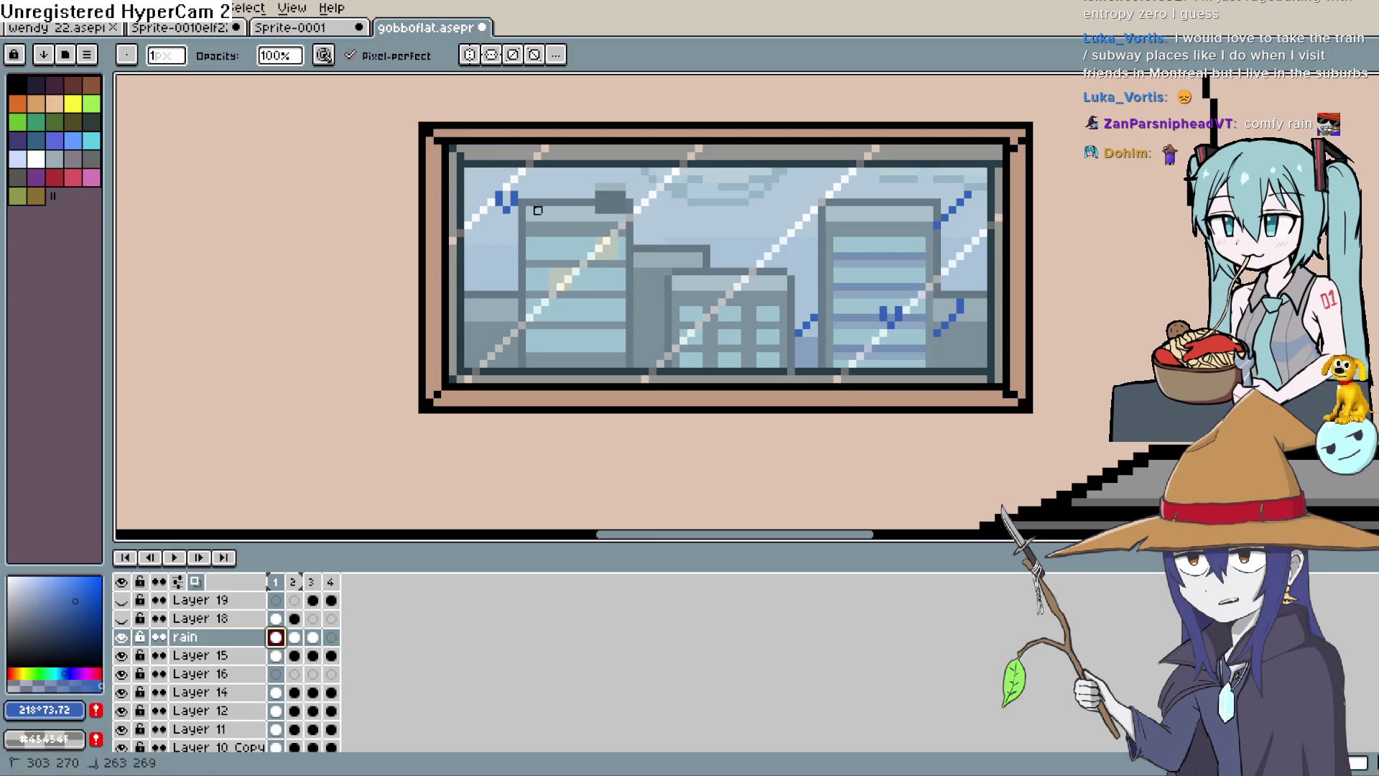
left_click_drag(969, 193, 945, 225)
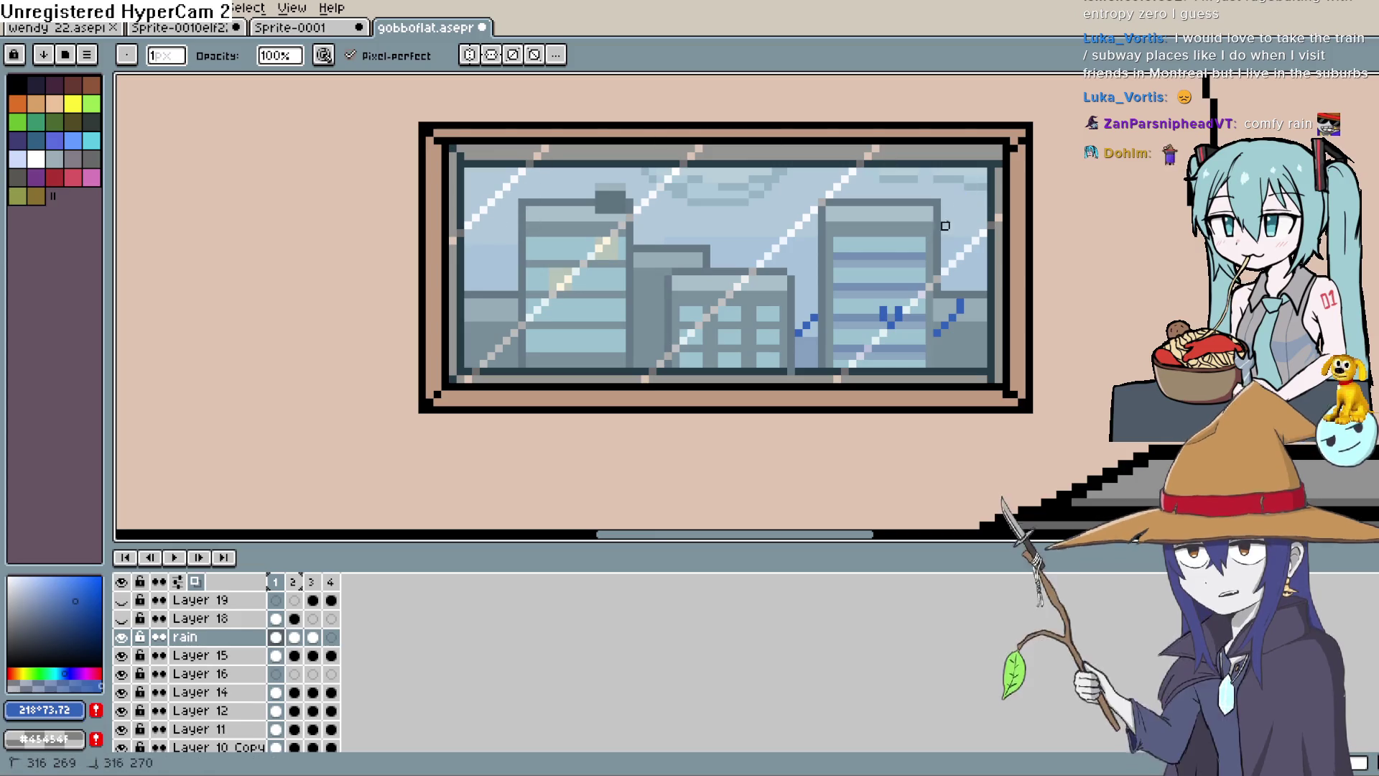
left_click_drag(896, 318, 794, 335)
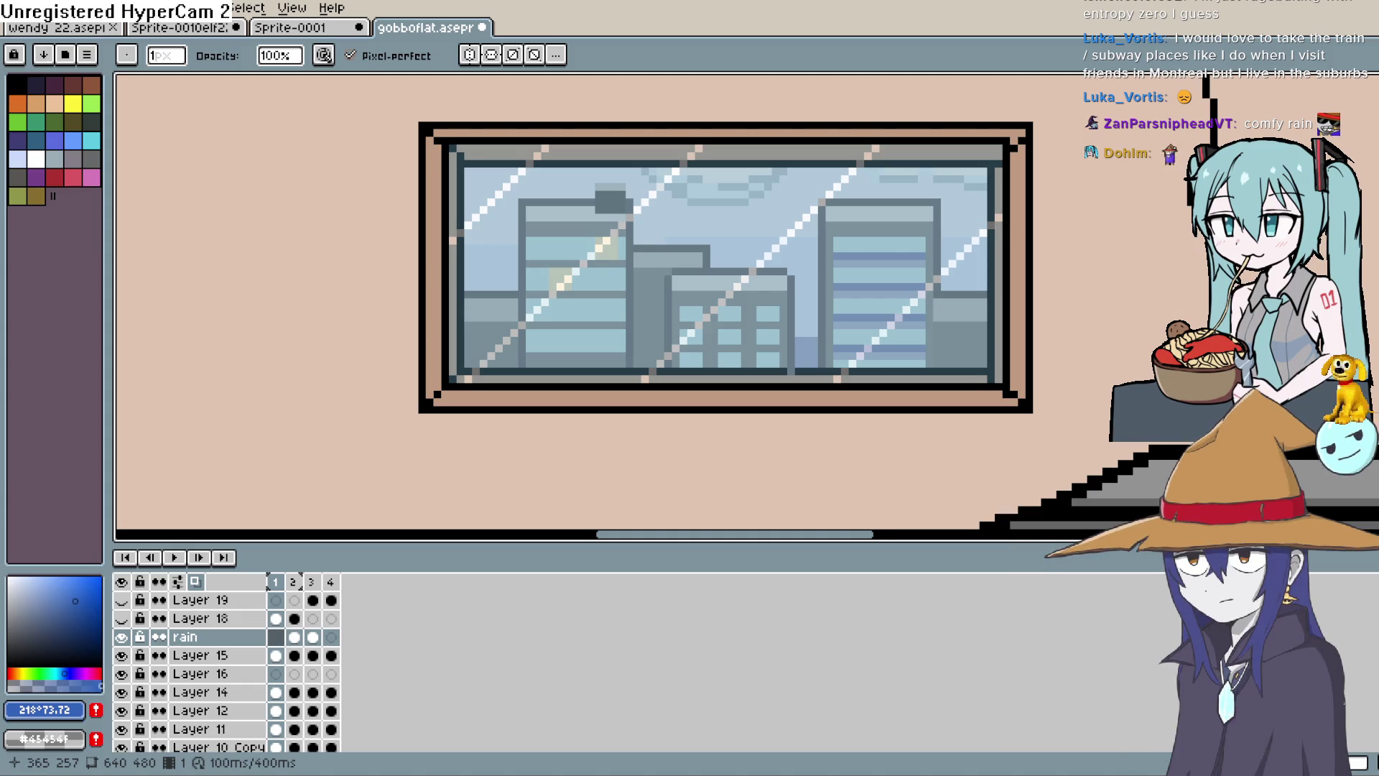
On rain frame 2, erase two old raindrops and draw two new diagonal streaks.
key("e")
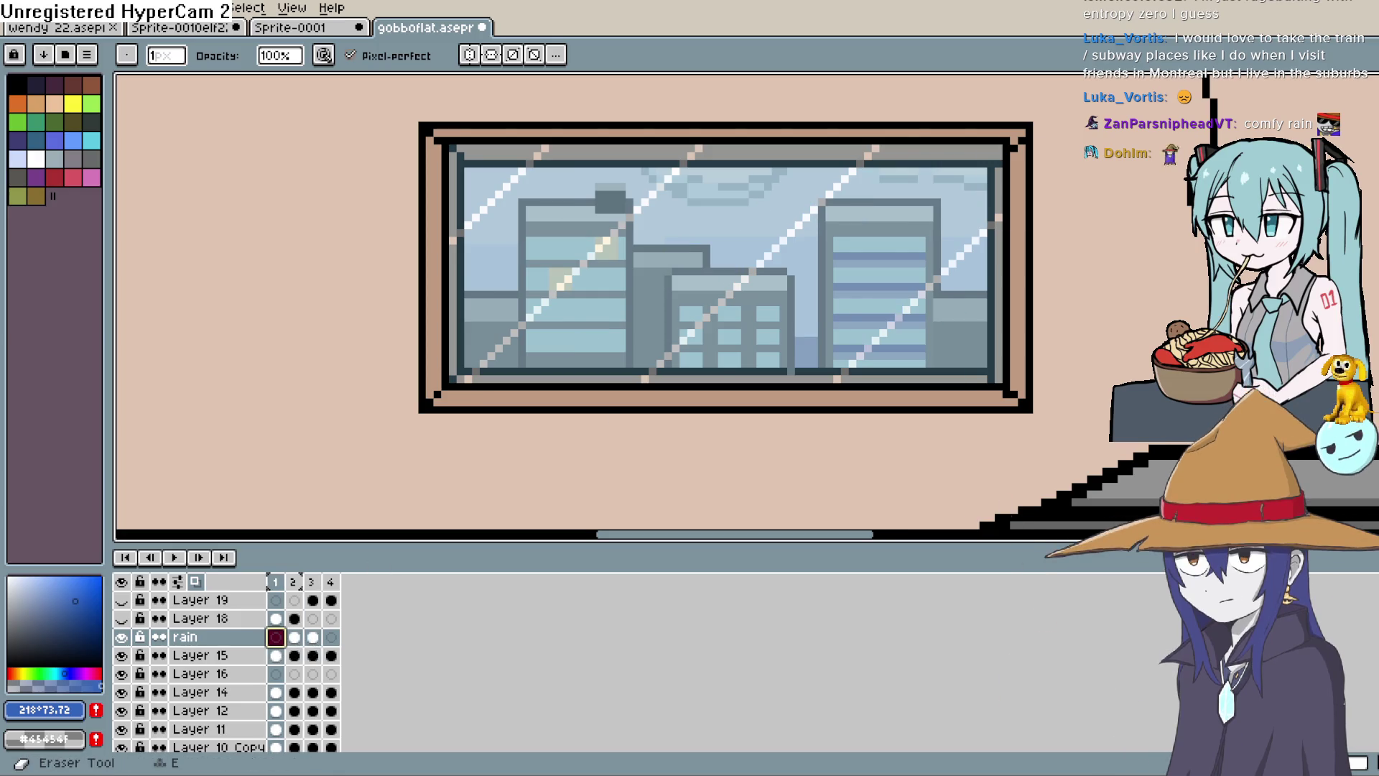
left_click(294, 636)
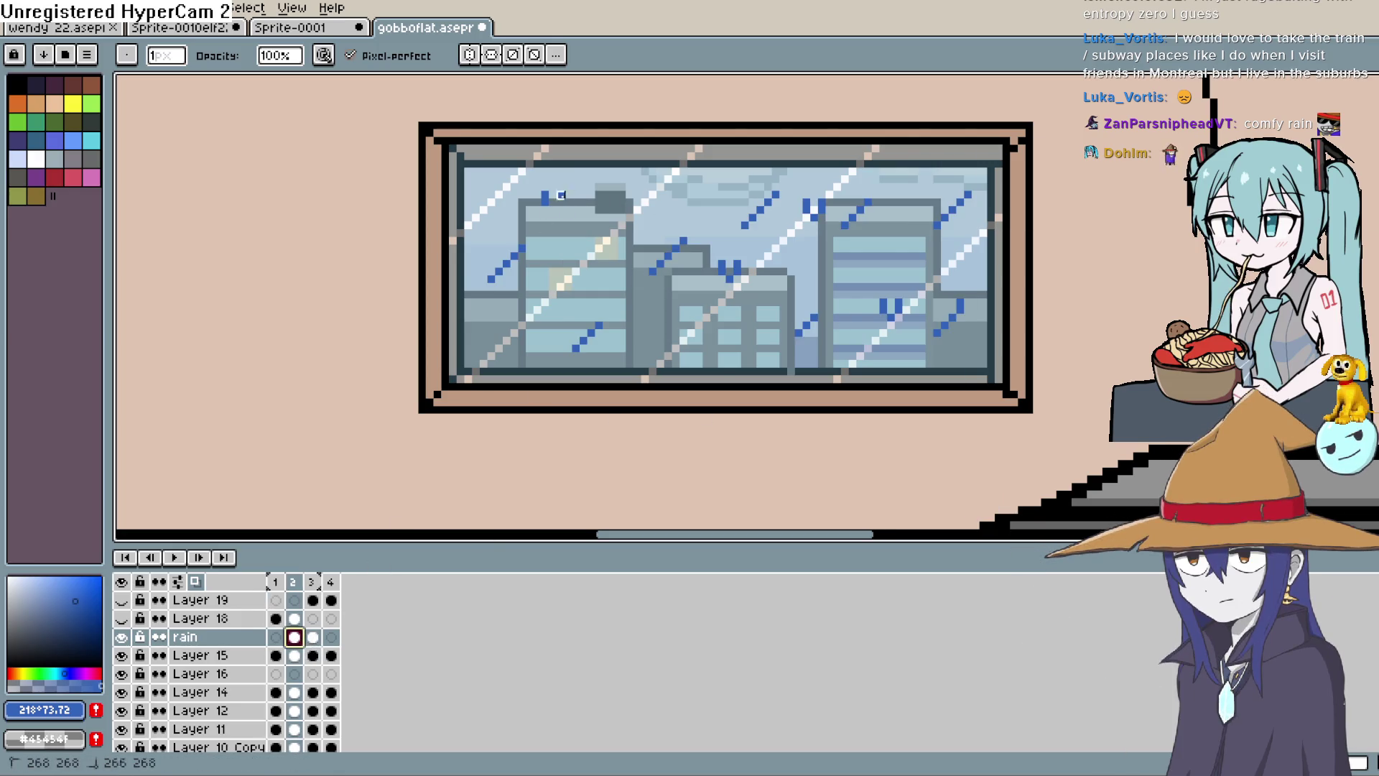
left_click(546, 201)
left_click_drag(738, 272, 718, 279)
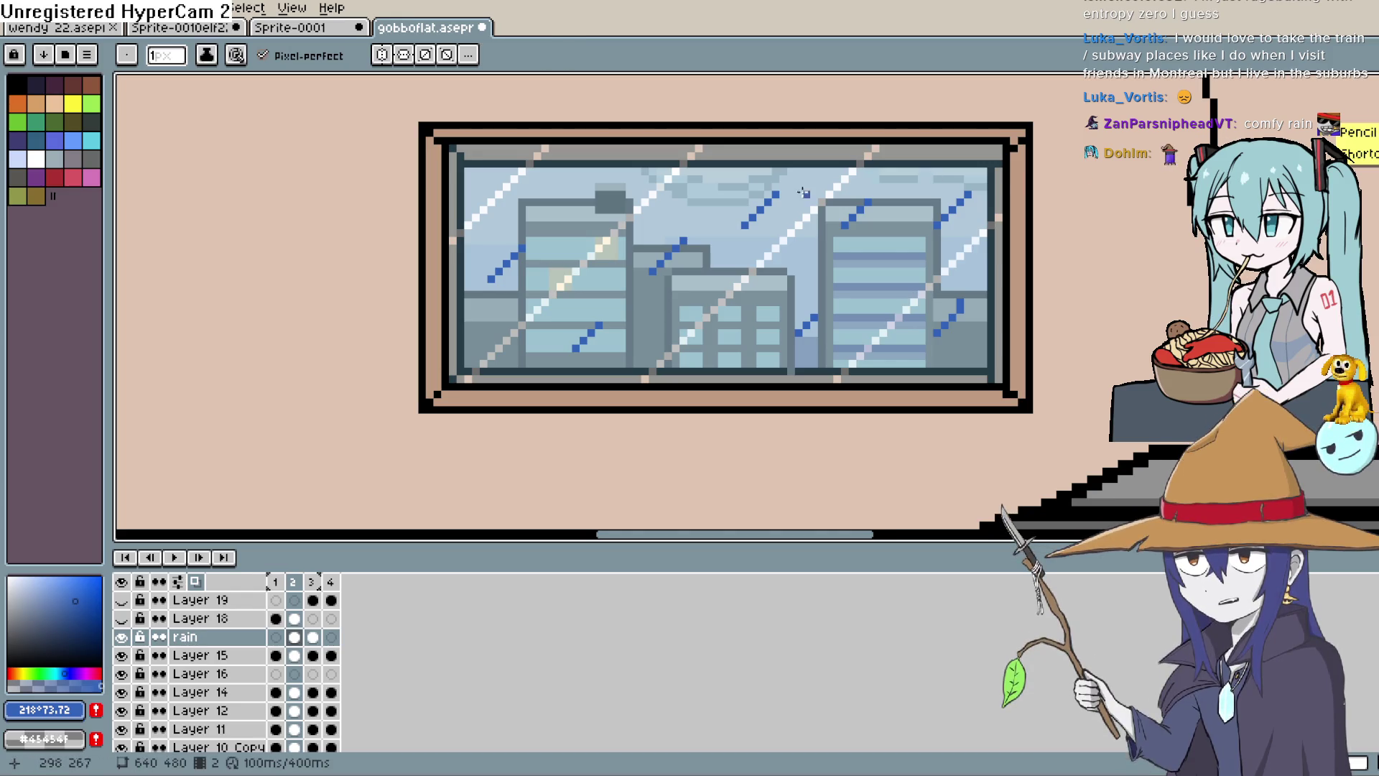
left_click_drag(615, 186, 584, 217)
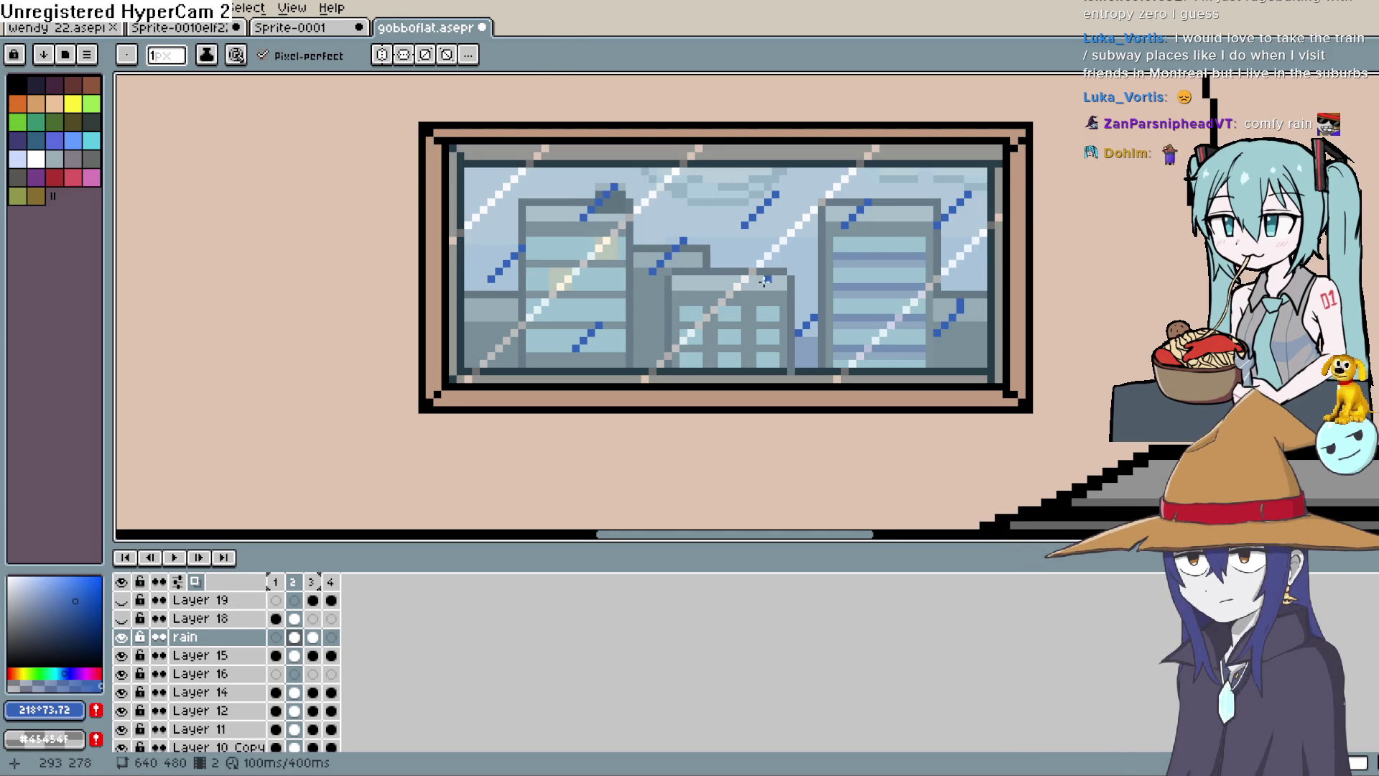
left_click_drag(761, 272, 722, 319)
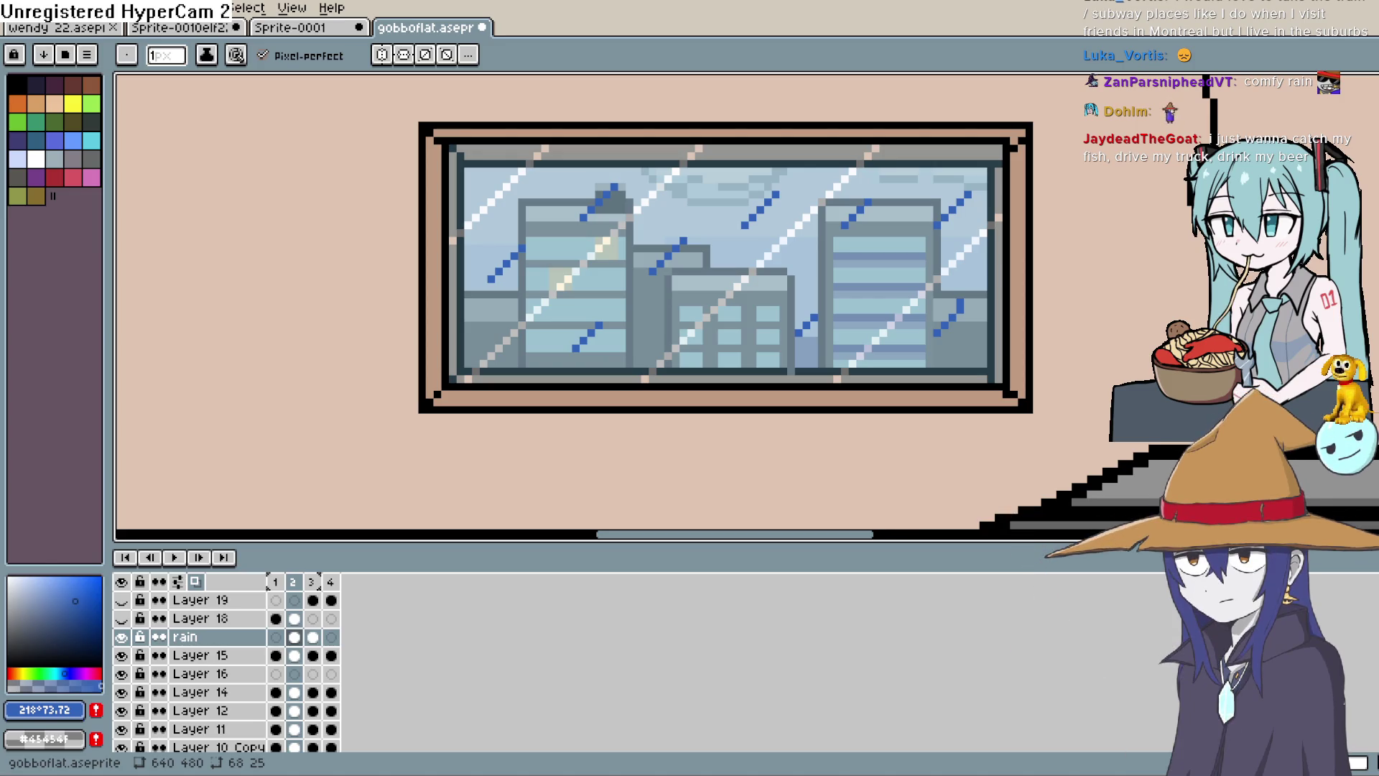
Draw six short diagonal blue rain dashes across the glass on rain frame 1.
left_click(276, 637)
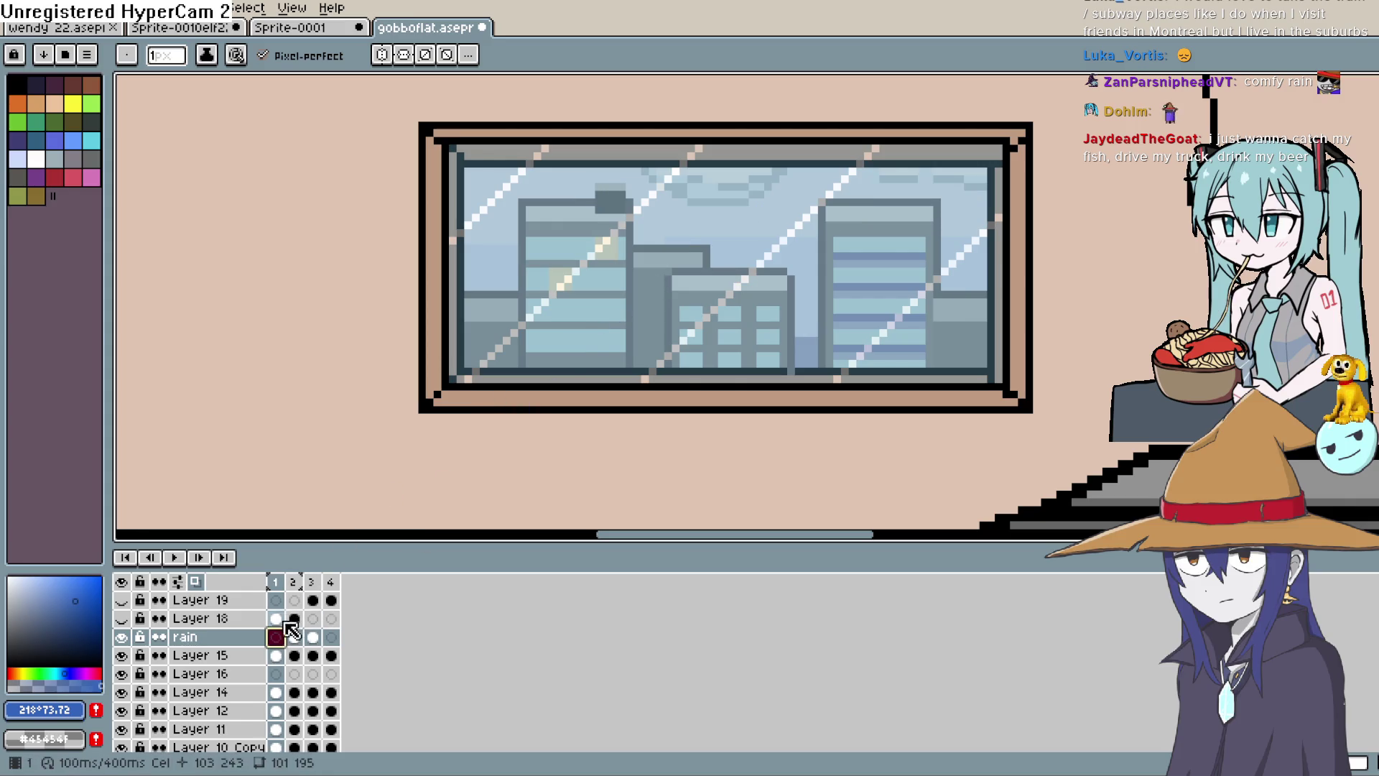
left_click_drag(607, 317, 714, 194)
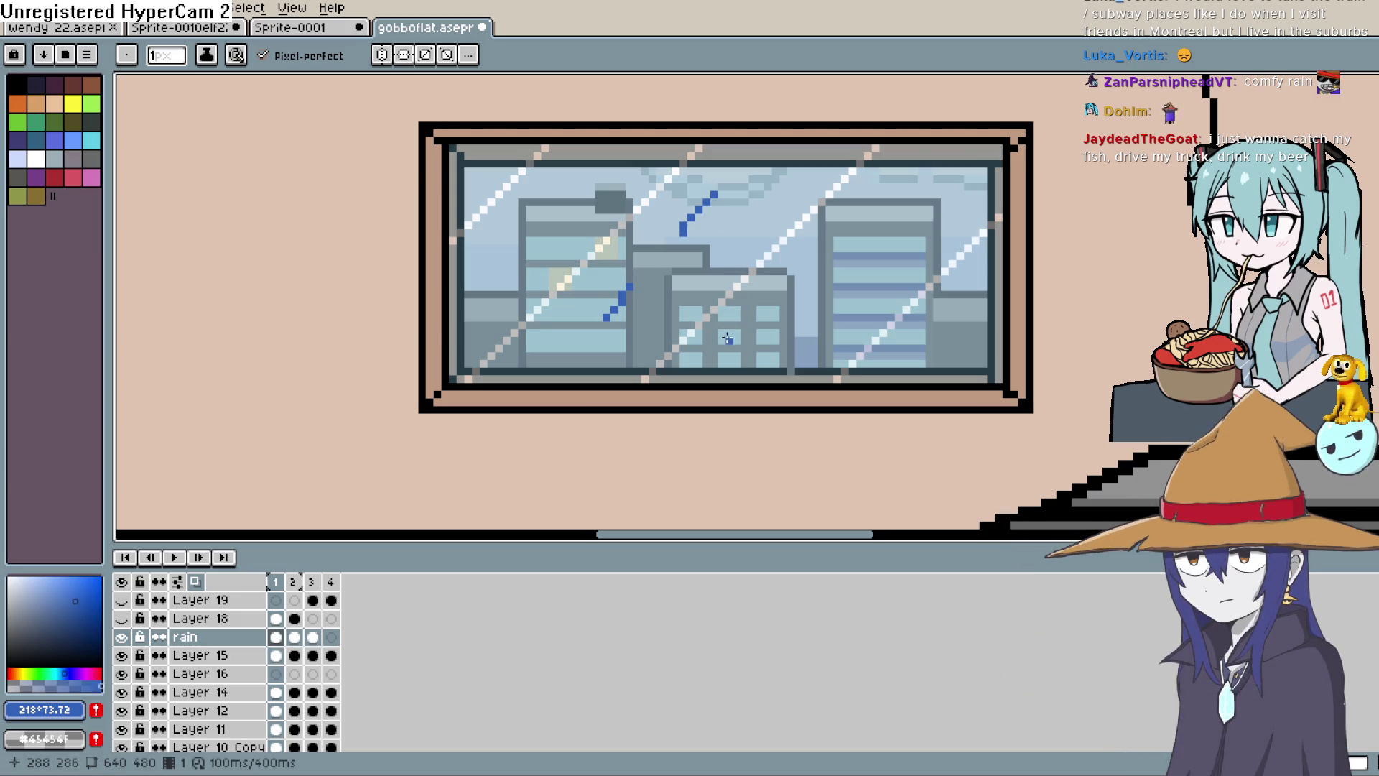
left_click_drag(759, 351, 792, 308)
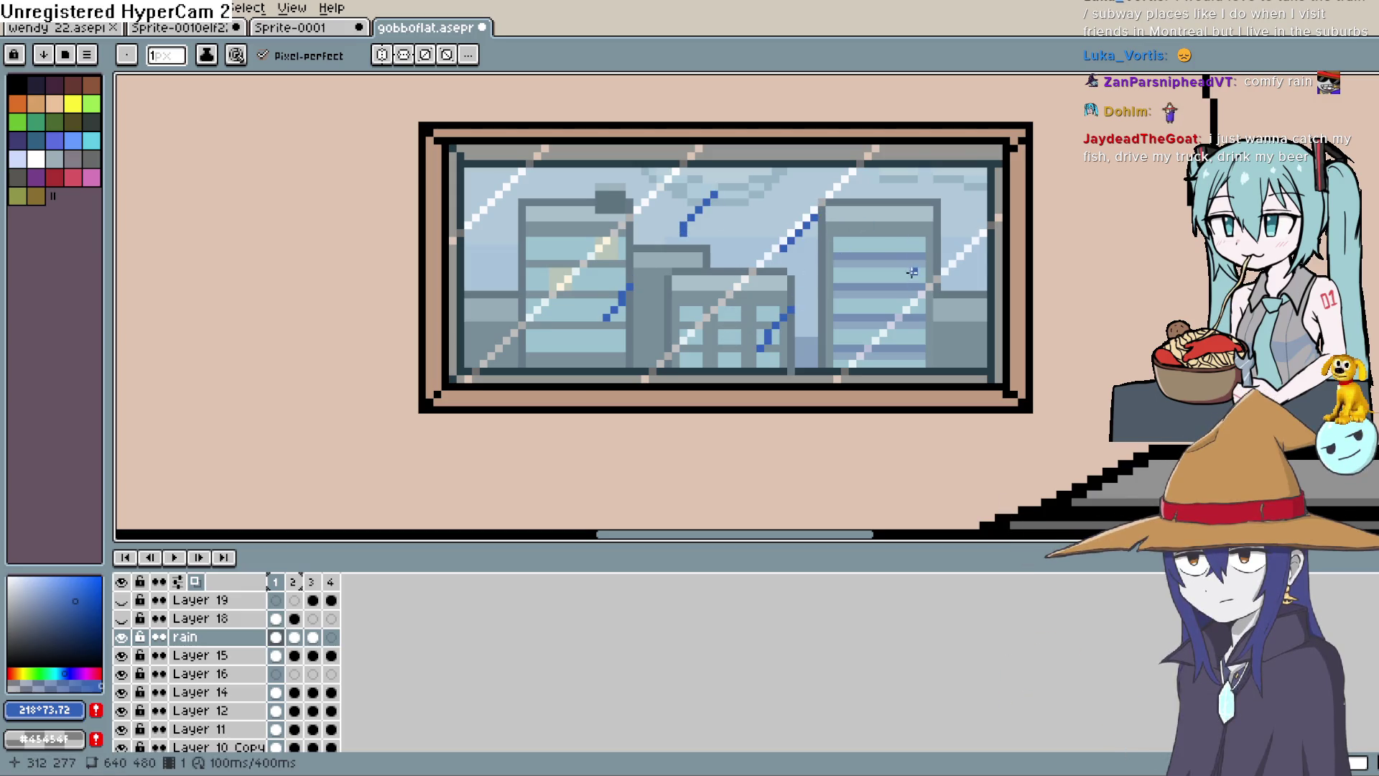
left_click_drag(906, 271, 947, 232)
left_click_drag(821, 345, 846, 309)
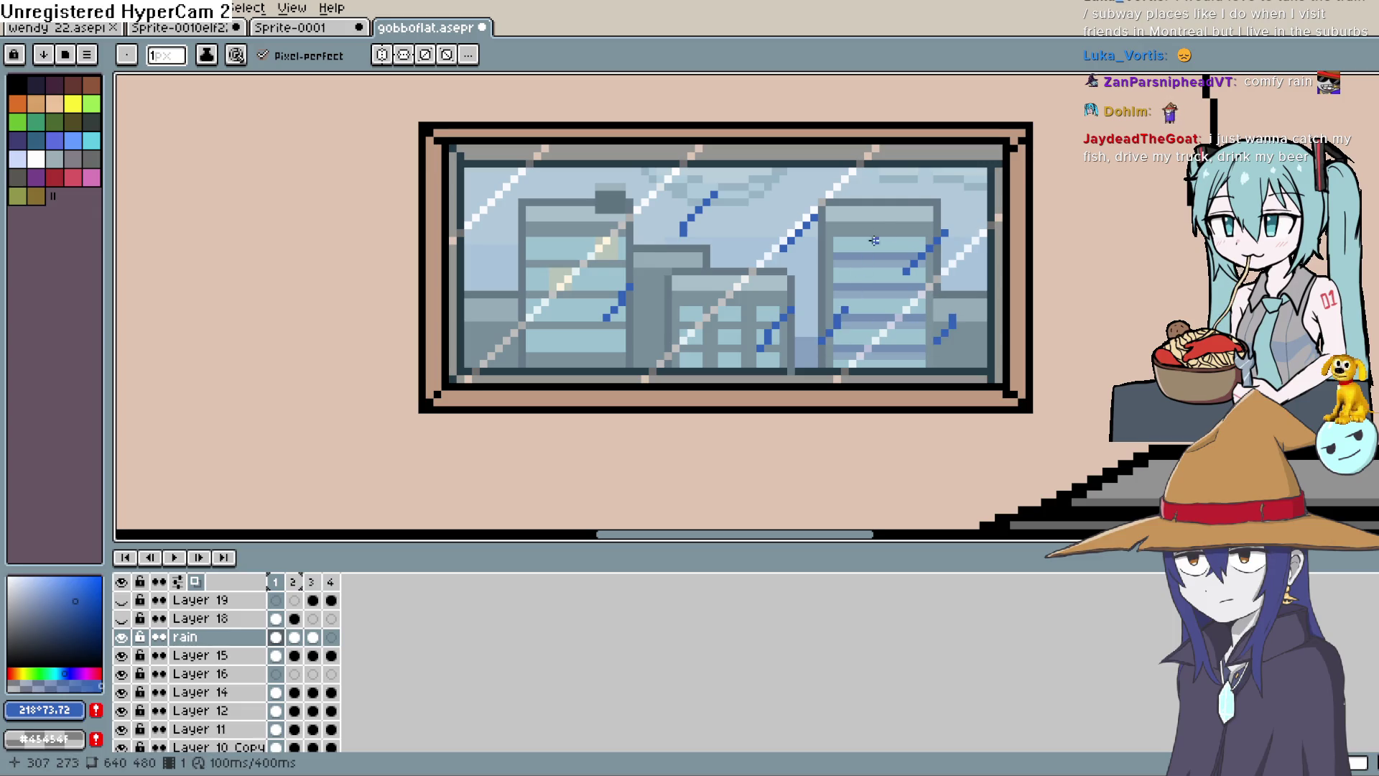
left_click_drag(890, 211, 922, 176)
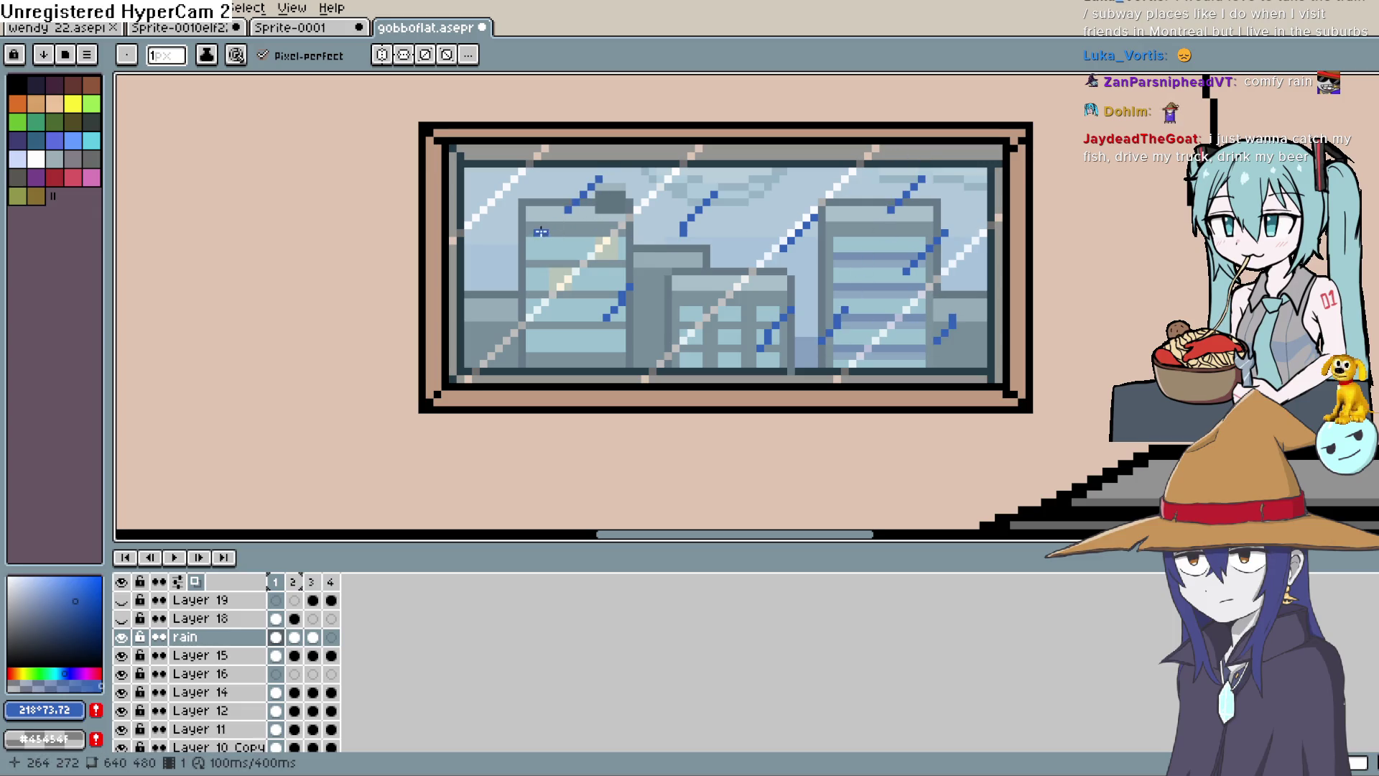
left_click_drag(539, 232, 498, 271)
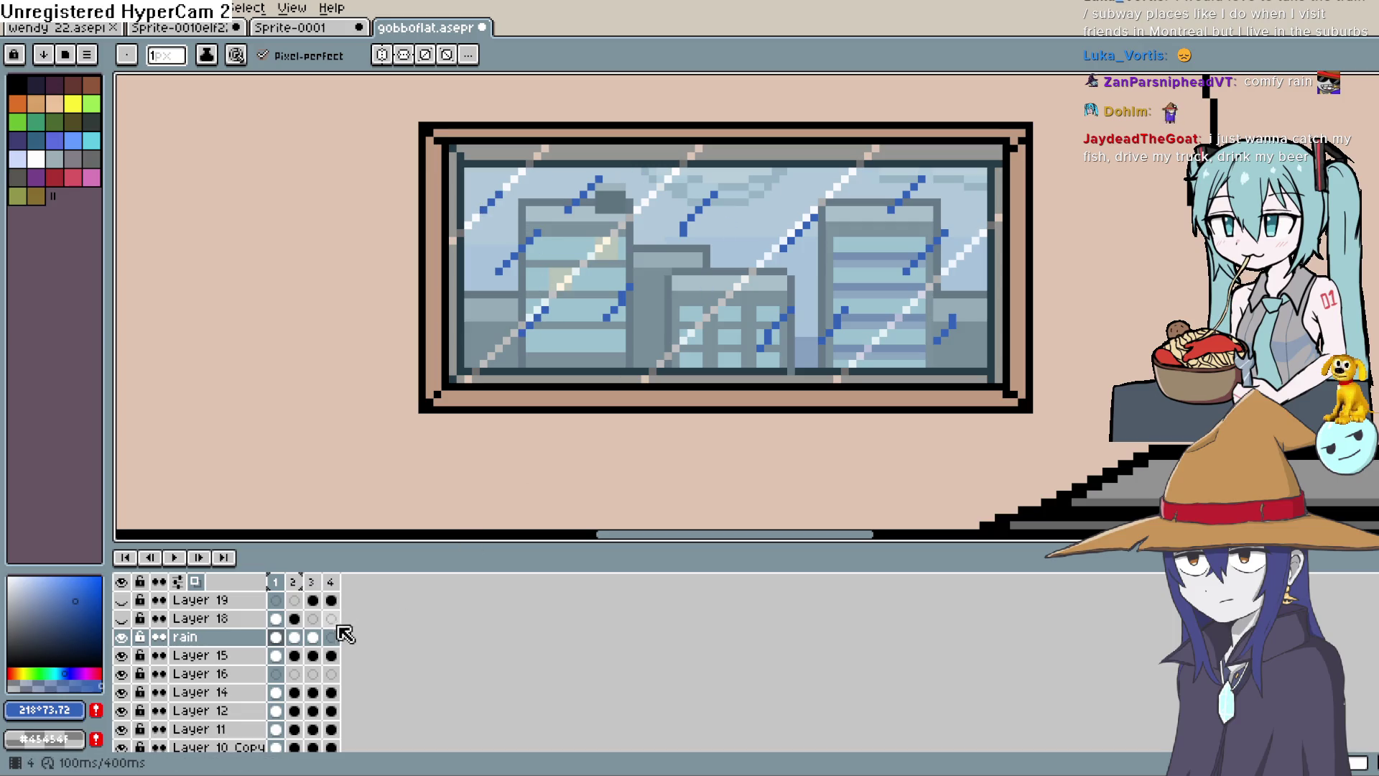
Erase three stray rain pixel clusters on rain frame 3.
left_click(294, 637)
left_click(320, 634)
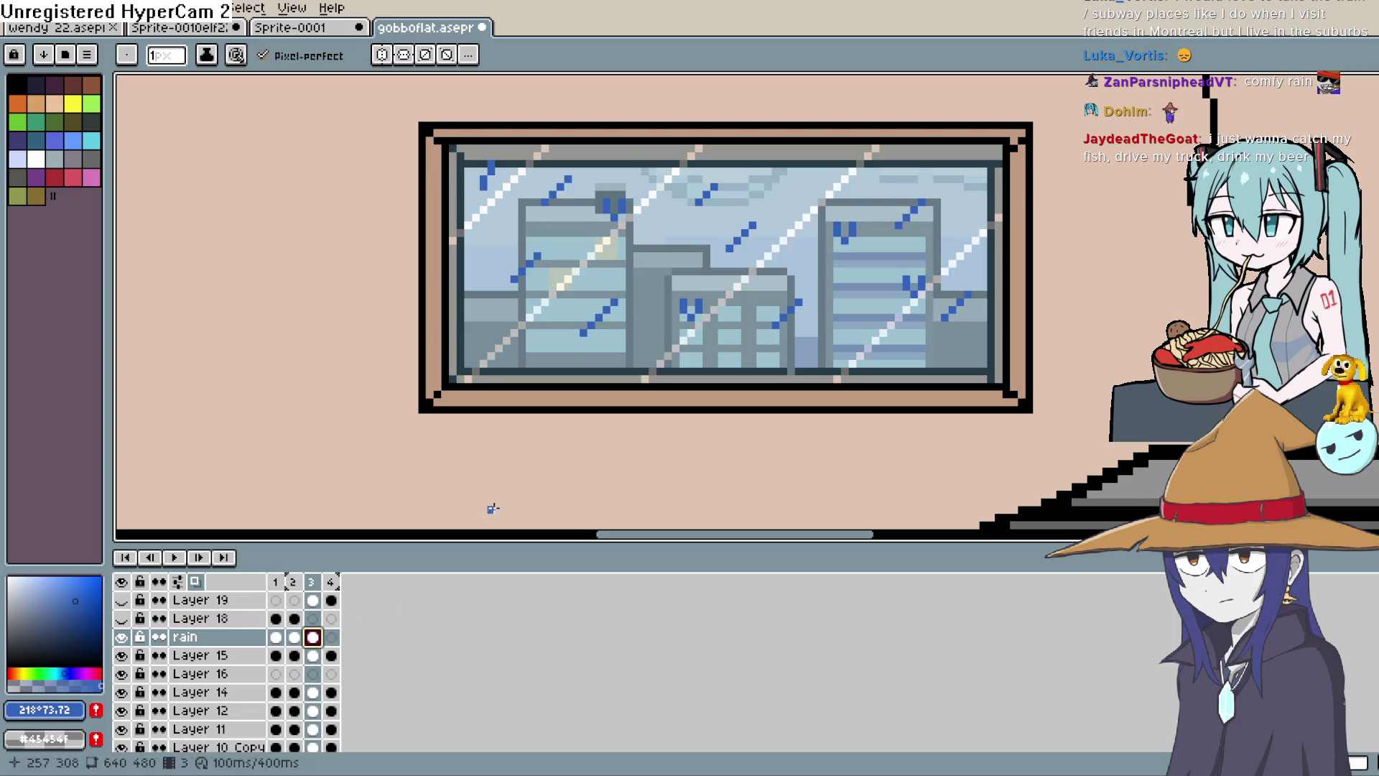
key("e")
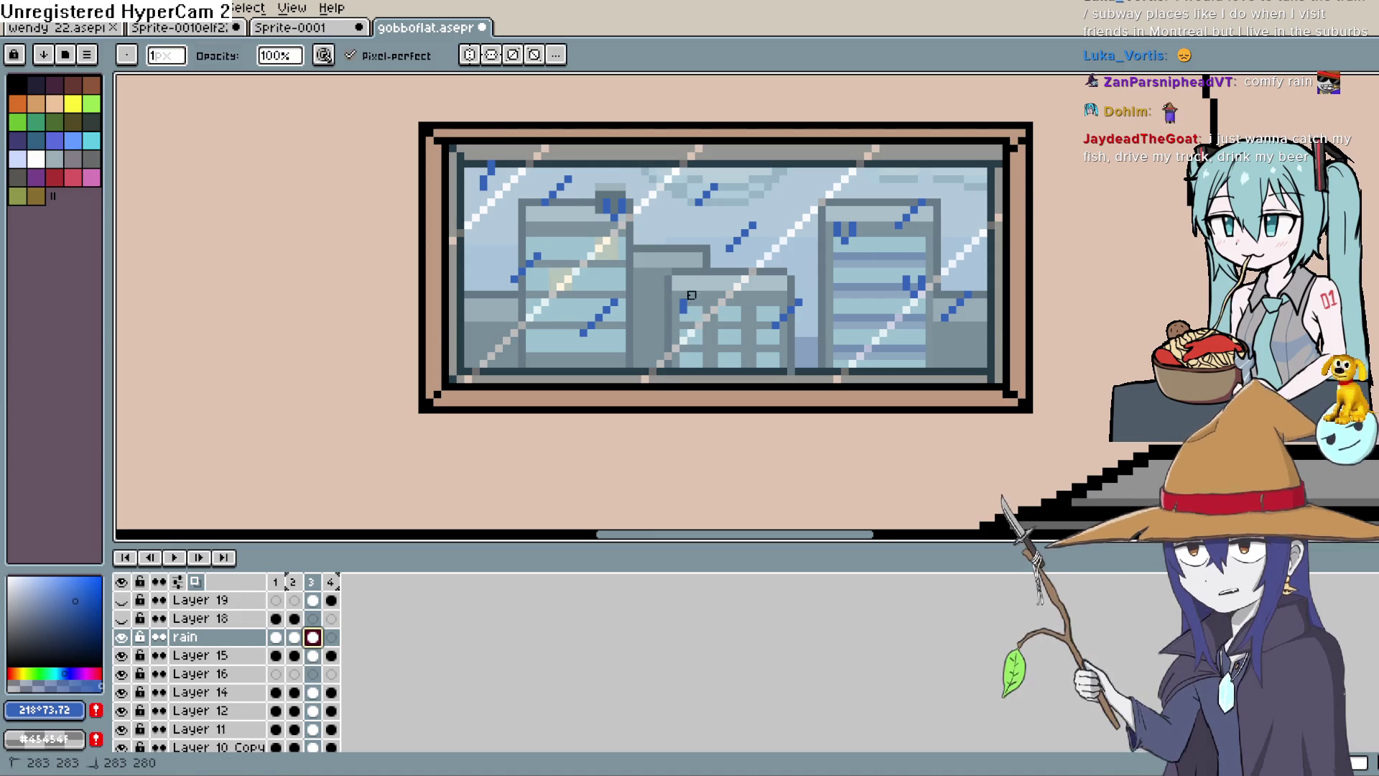
left_click_drag(627, 204, 607, 203)
left_click_drag(853, 231, 833, 229)
left_click_drag(914, 295, 922, 288)
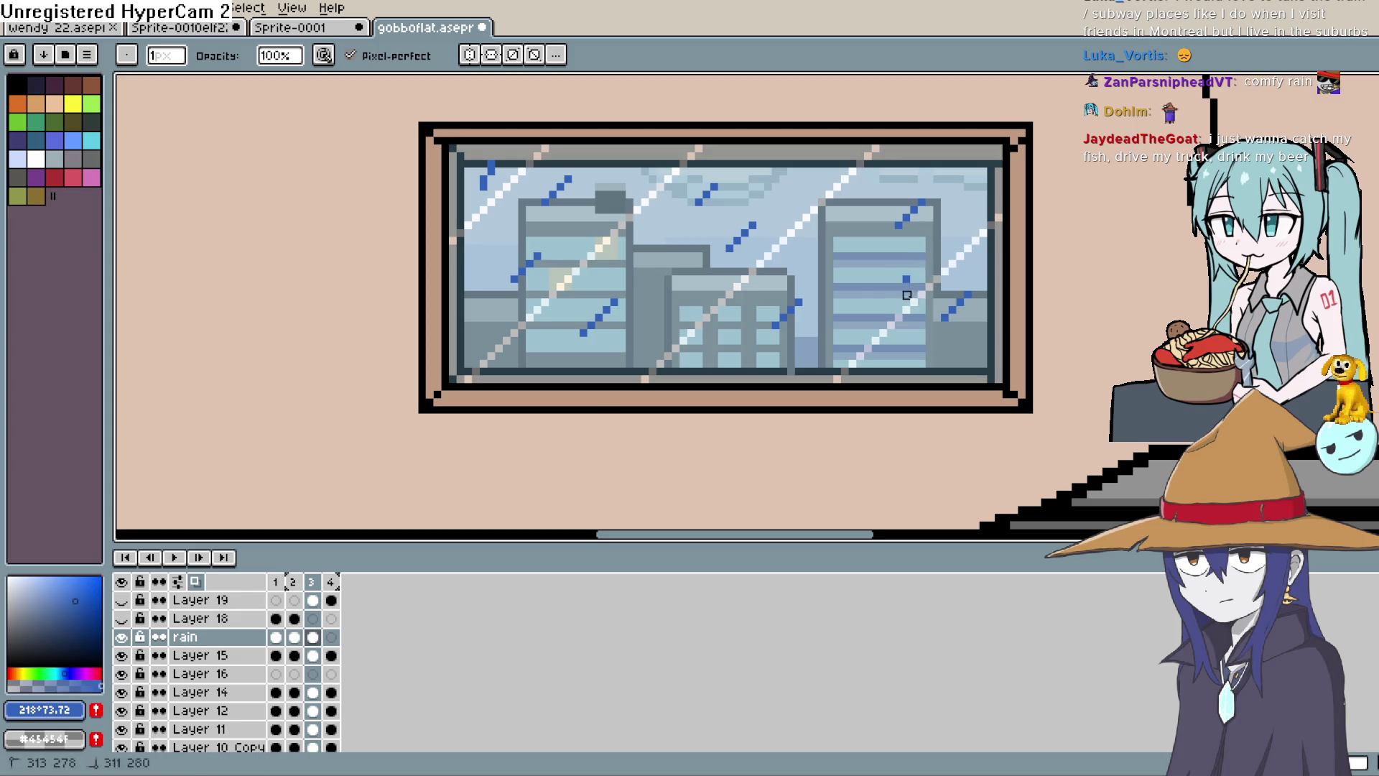
Draw eight diagonal blue rain dashes across the glass on rain frame 4.
left_click(331, 637)
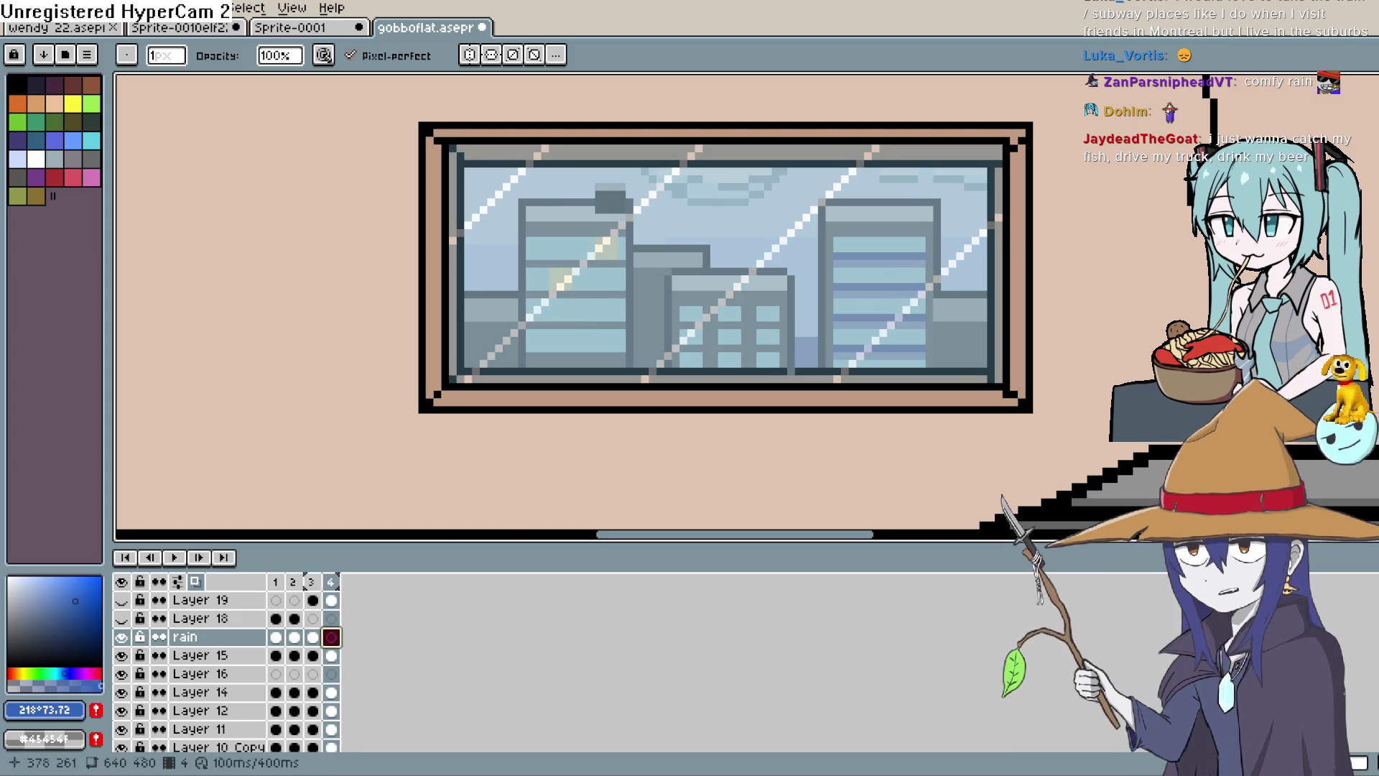
key("b")
left_click_drag(508, 293, 537, 264)
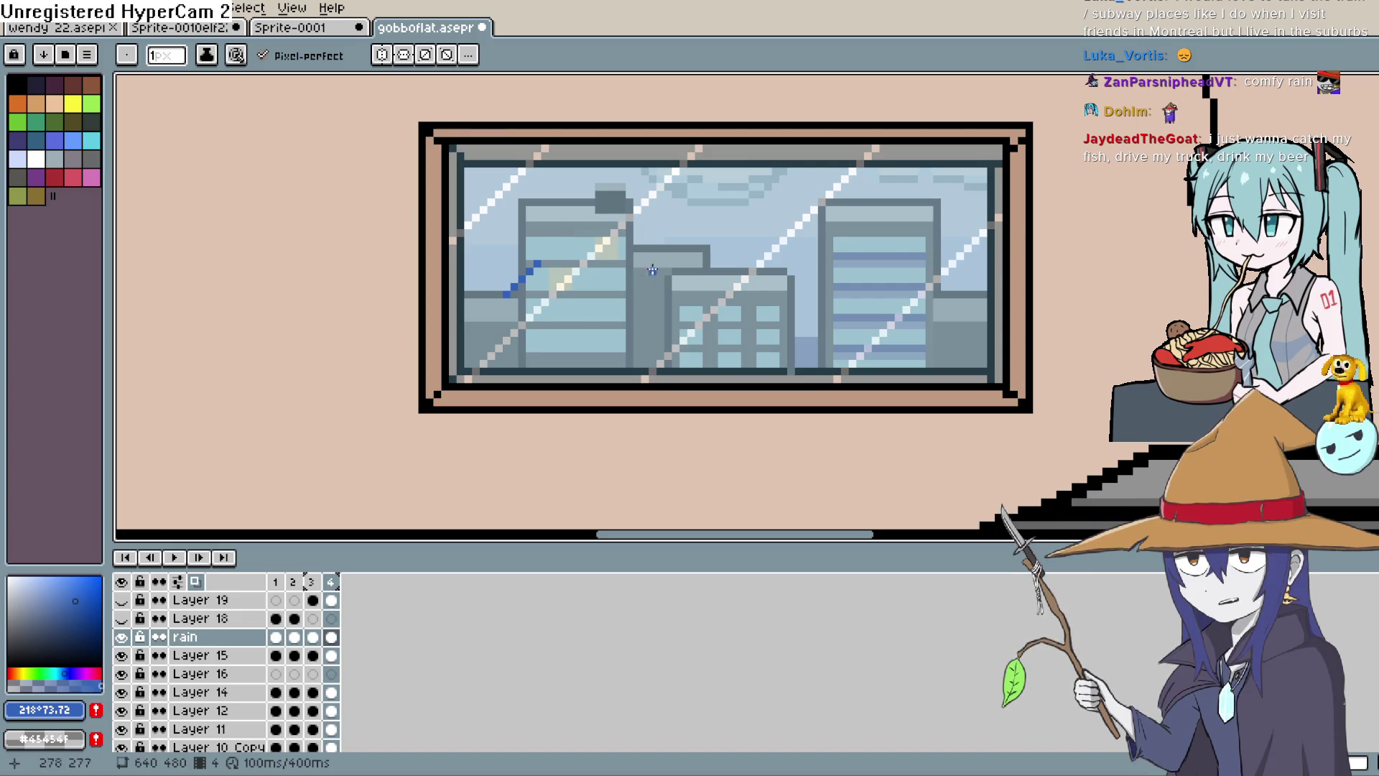
left_click_drag(675, 233, 706, 203)
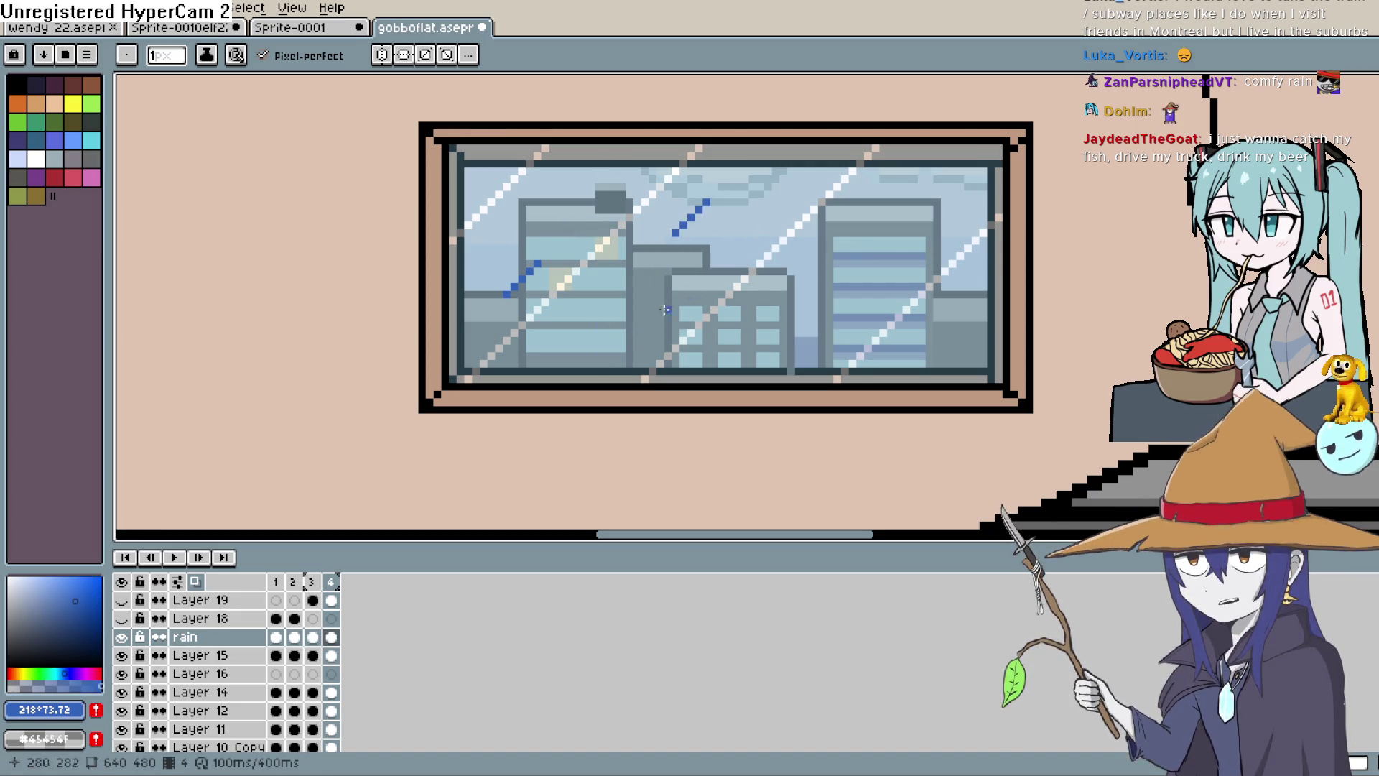
left_click_drag(607, 348, 644, 310)
left_click_drag(759, 226, 799, 187)
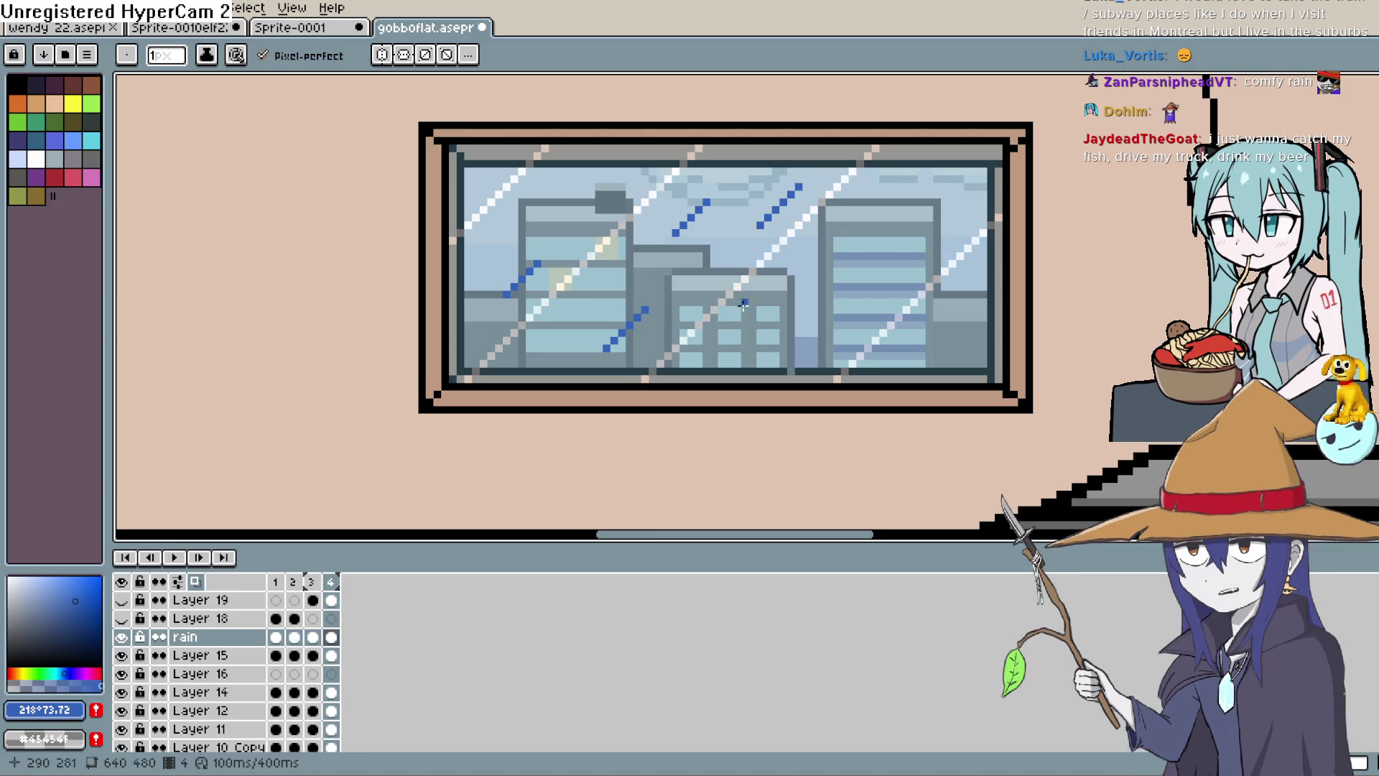
left_click_drag(743, 318, 768, 285)
mouse_move(844, 240)
left_mouse_down()
mouse_move(883, 208)
mouse_move(970, 201)
left_mouse_up()
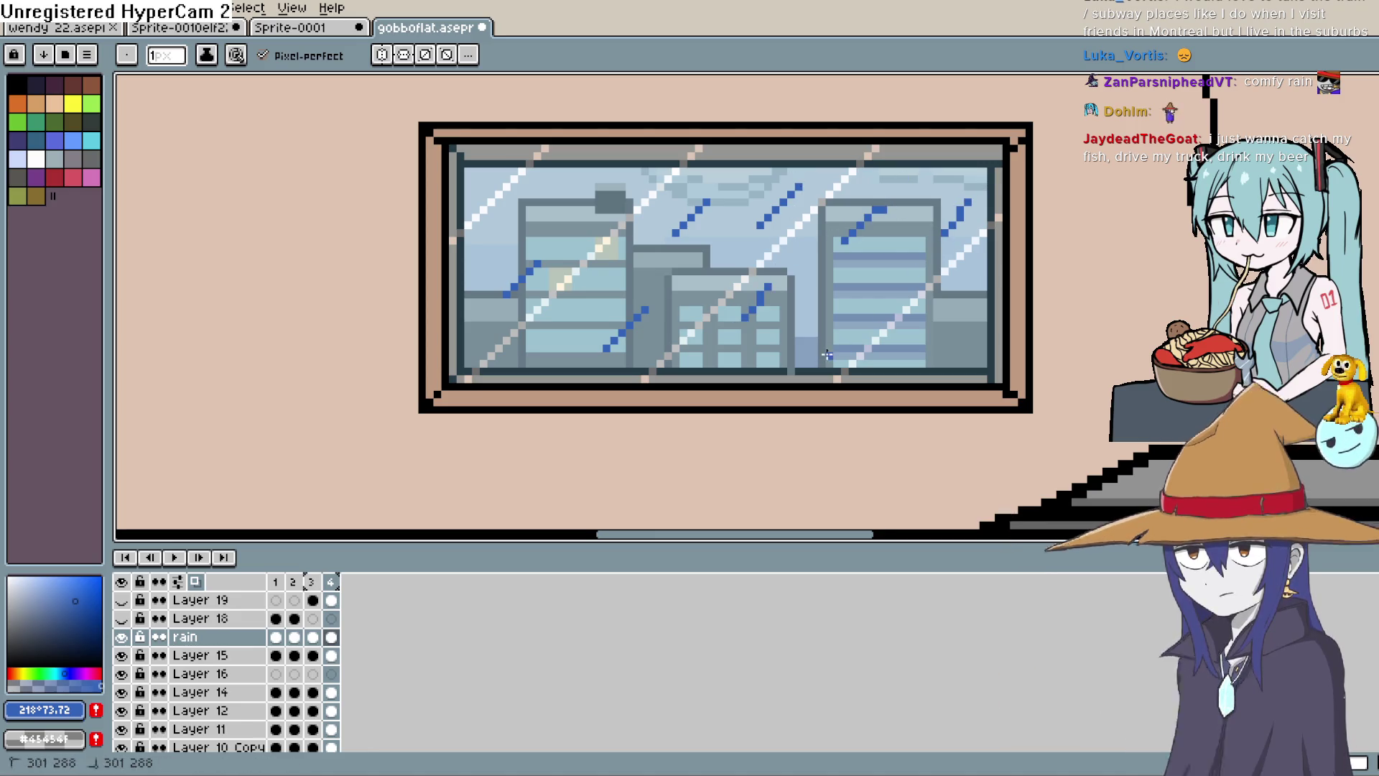
mouse_move(830, 357)
left_mouse_down()
mouse_move(854, 324)
mouse_move(962, 292)
left_mouse_up()
left_click_drag(495, 228, 525, 201)
Play the rain animation while zooming out and panning to show the whole kitchen.
left_click(173, 557)
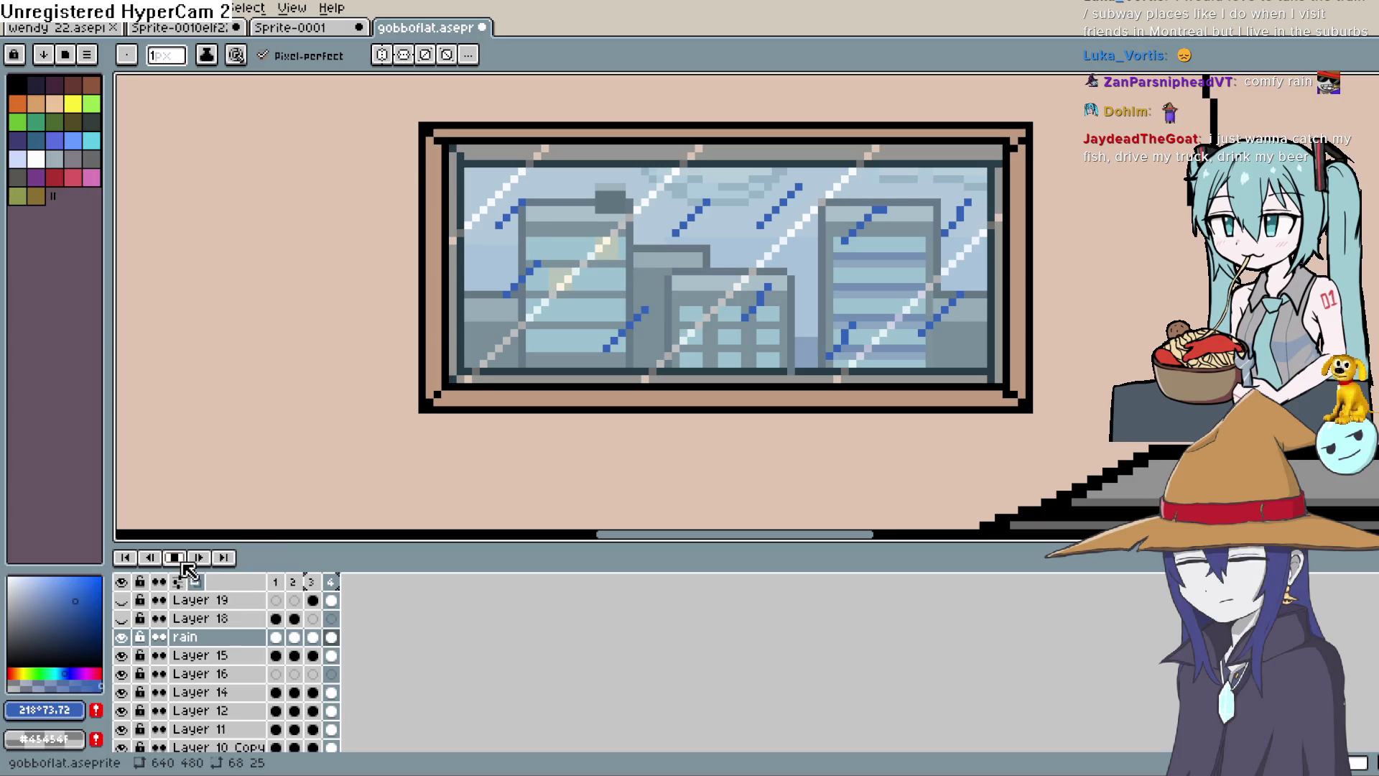
scroll(887, 271, "down", 1)
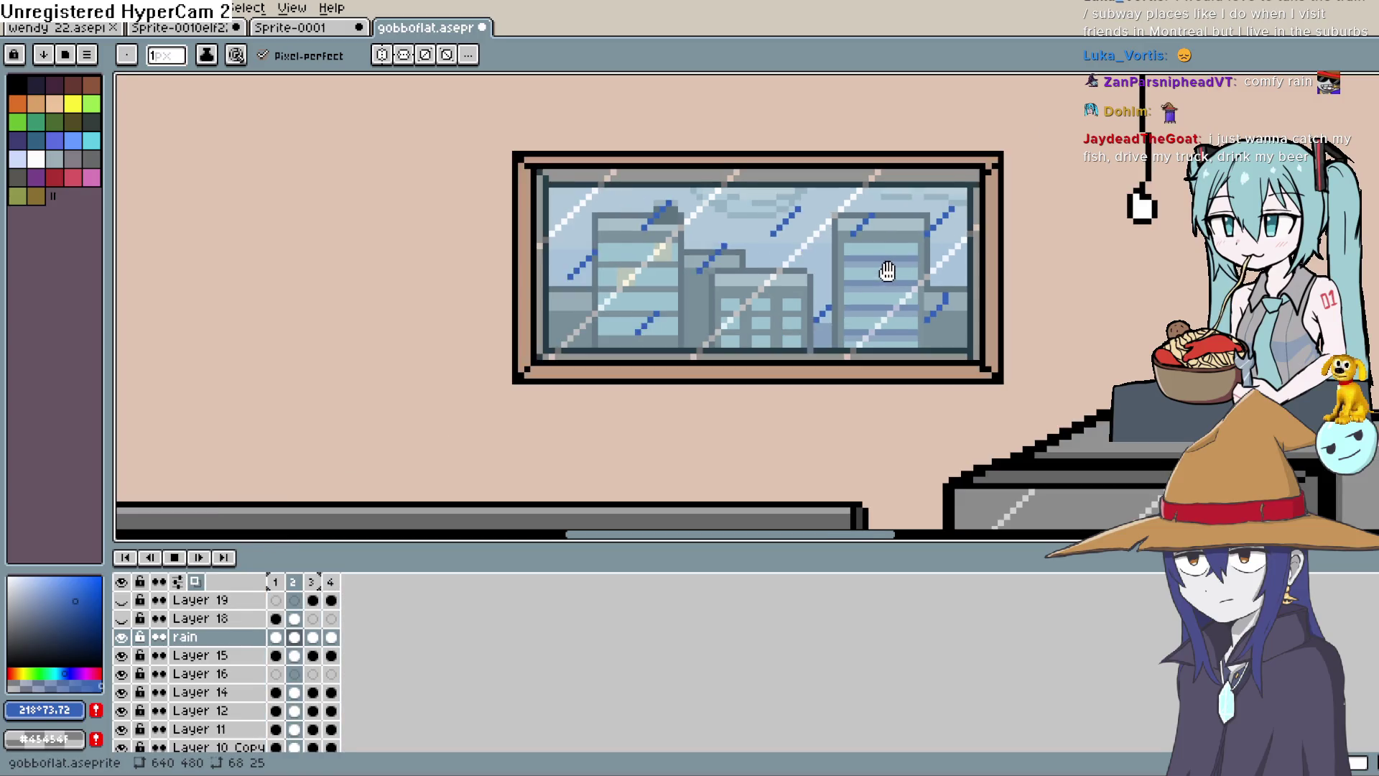
scroll(887, 271, "down", 2)
mouse_move(979, 295)
left_mouse_down()
mouse_move(936, 246)
mouse_move(939, 265)
left_mouse_up()
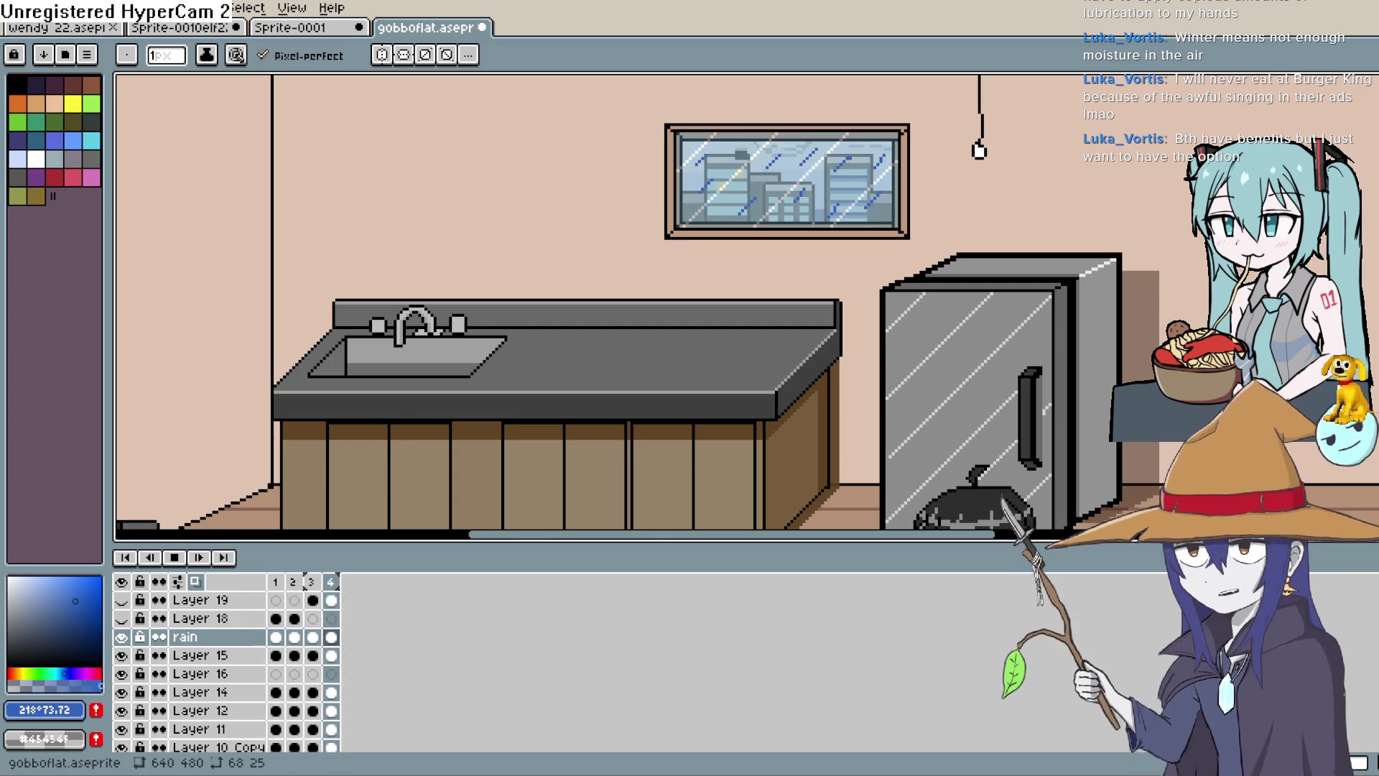
Set the rain layer's opacity to 61% and play the animation to check it.
double_click(205, 637)
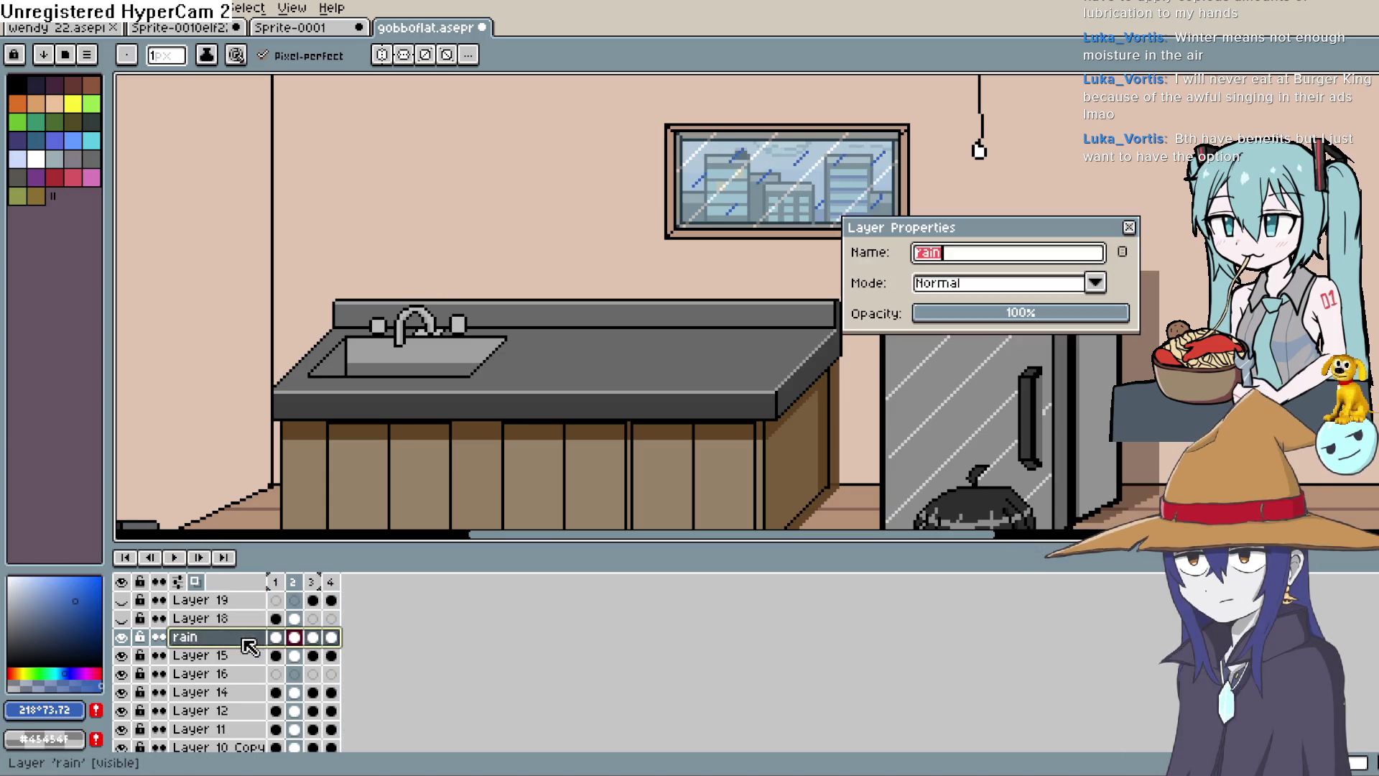
left_click_drag(1062, 314, 1046, 313)
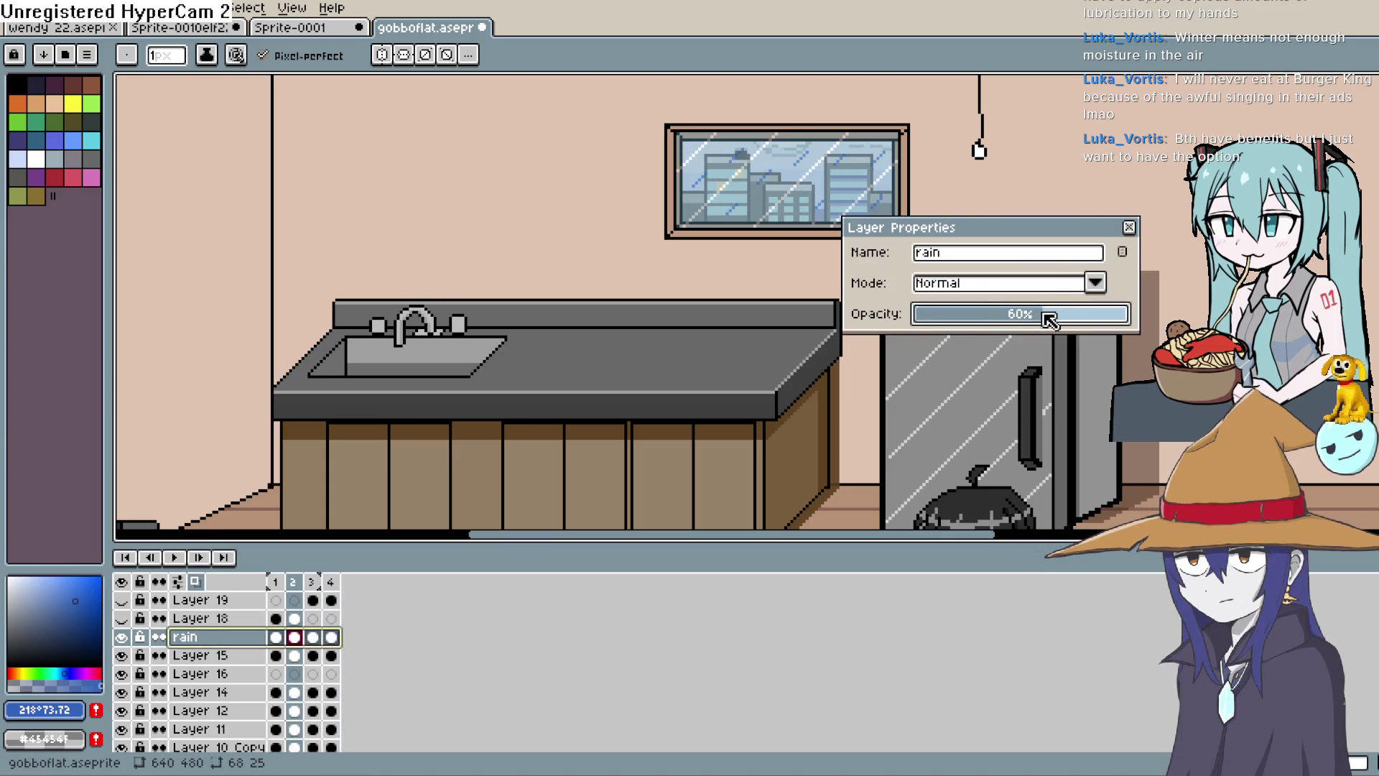
left_click(1128, 227)
left_click(180, 557)
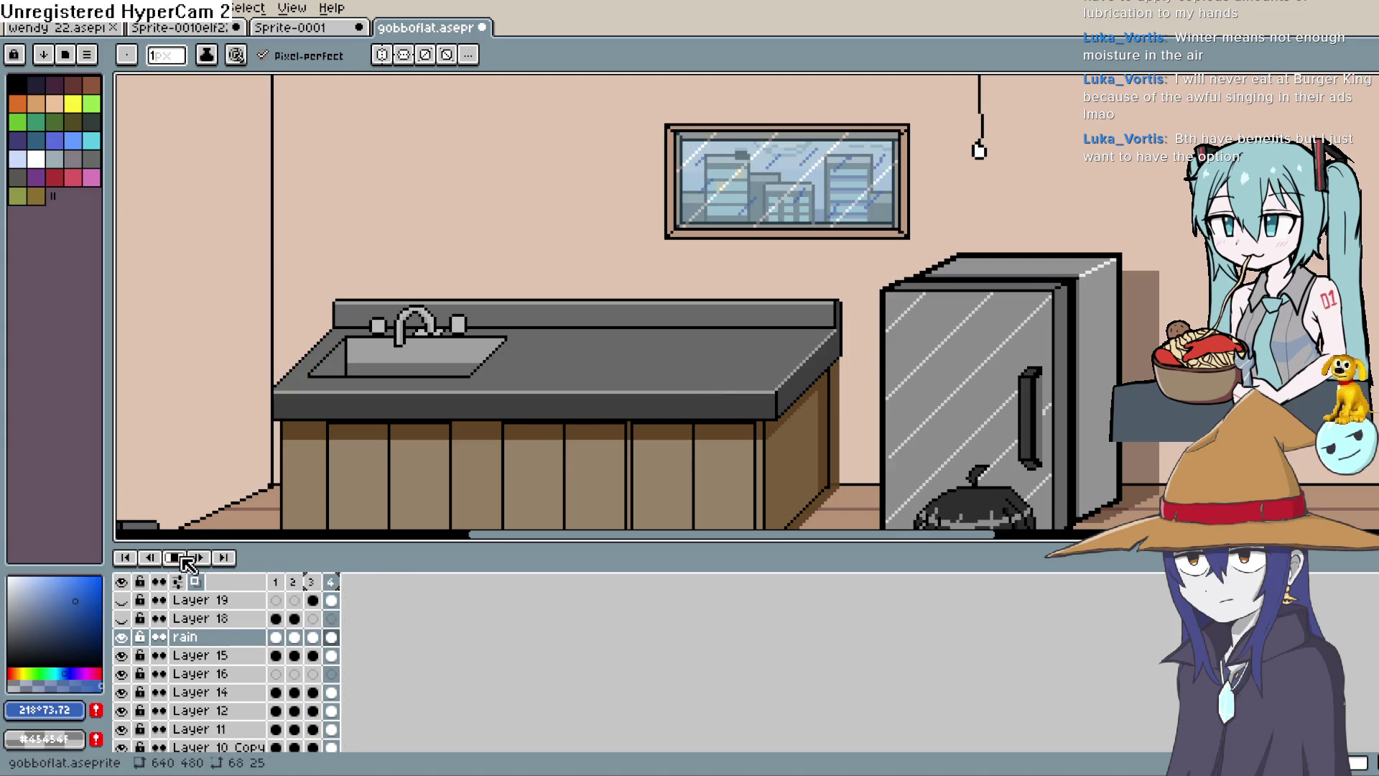
left_click(179, 557)
scroll(673, 207, "up", 3)
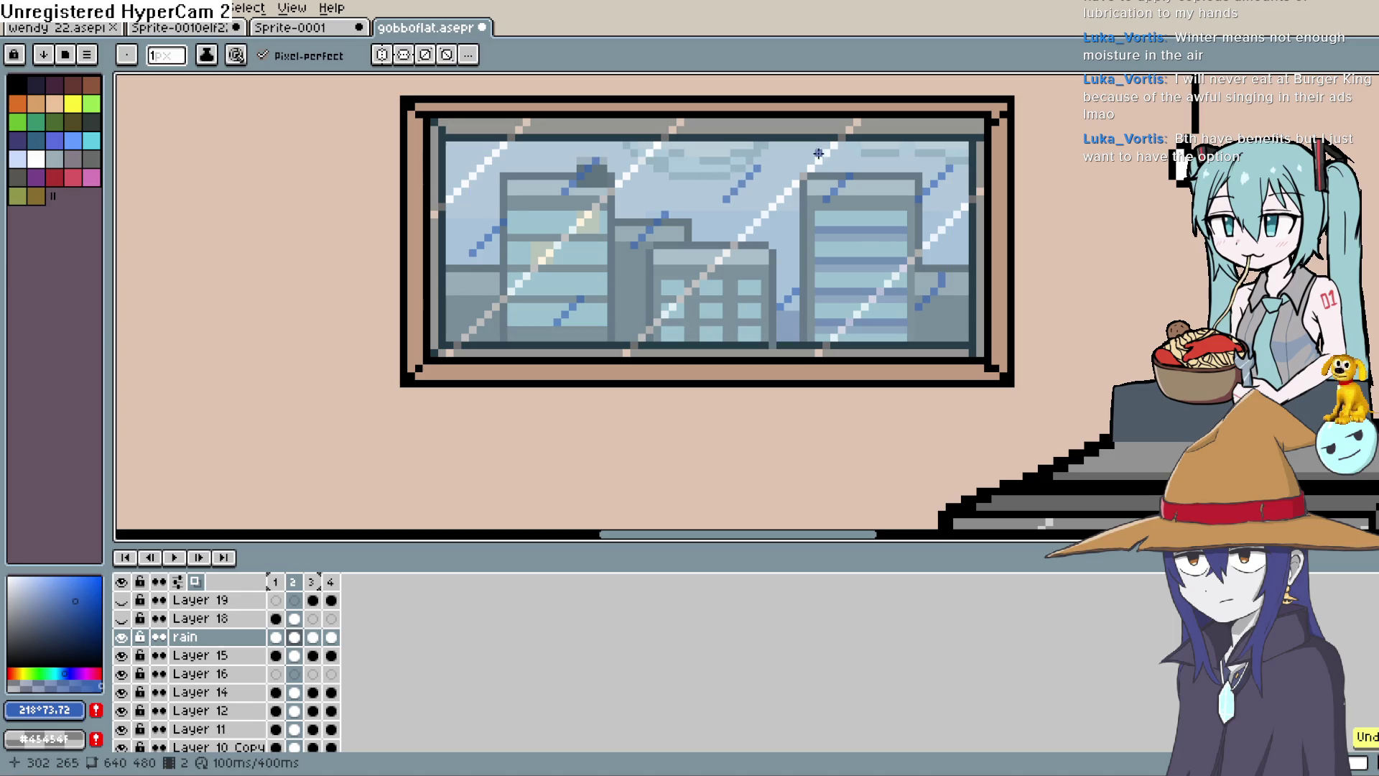
key("e")
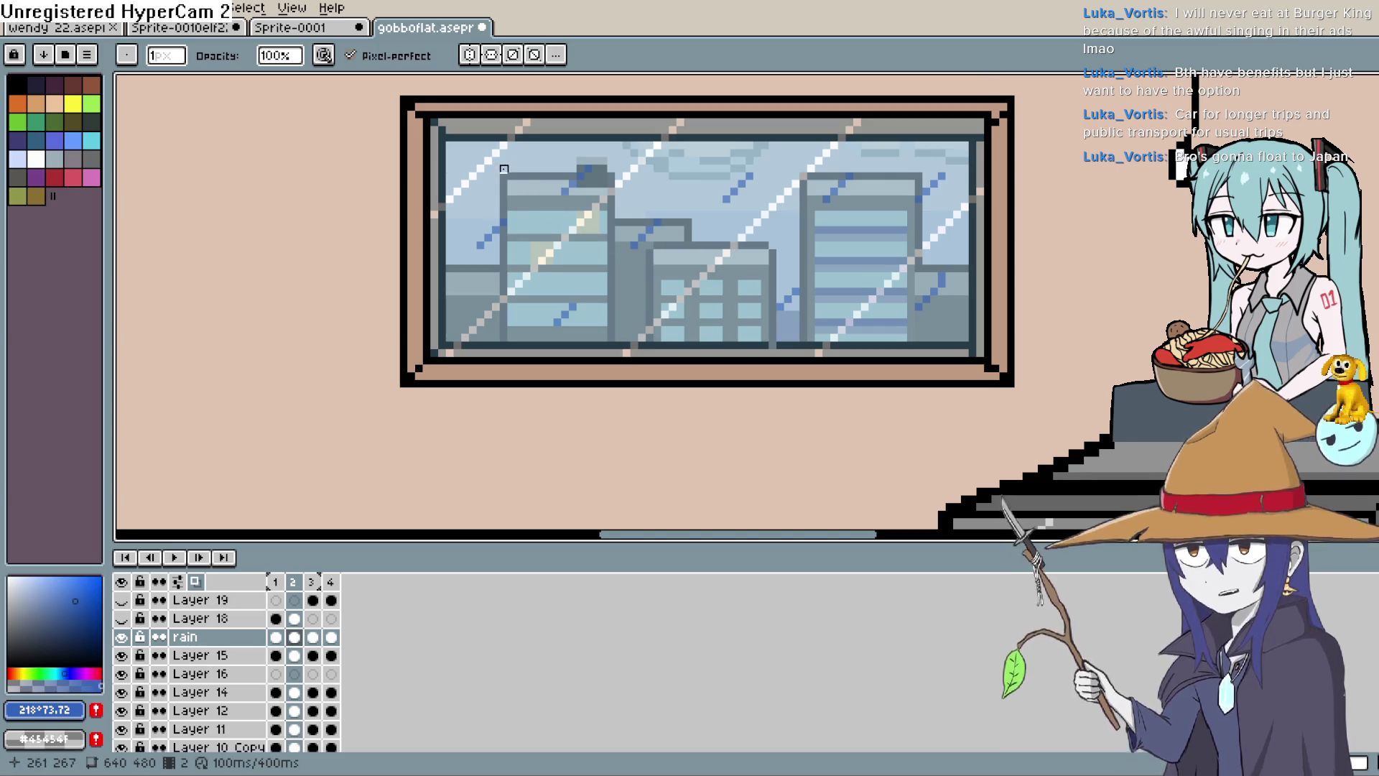
left_click(275, 637)
key("e")
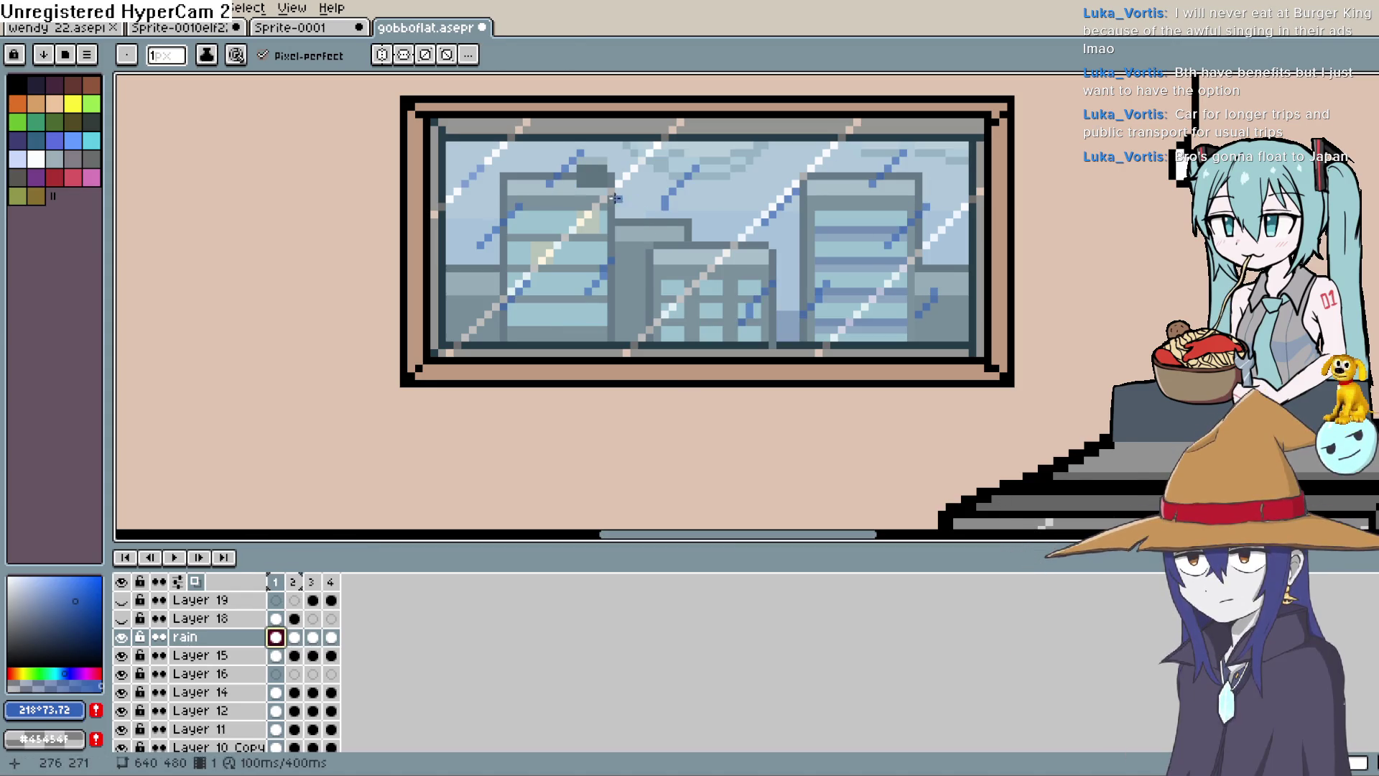
left_click(179, 559)
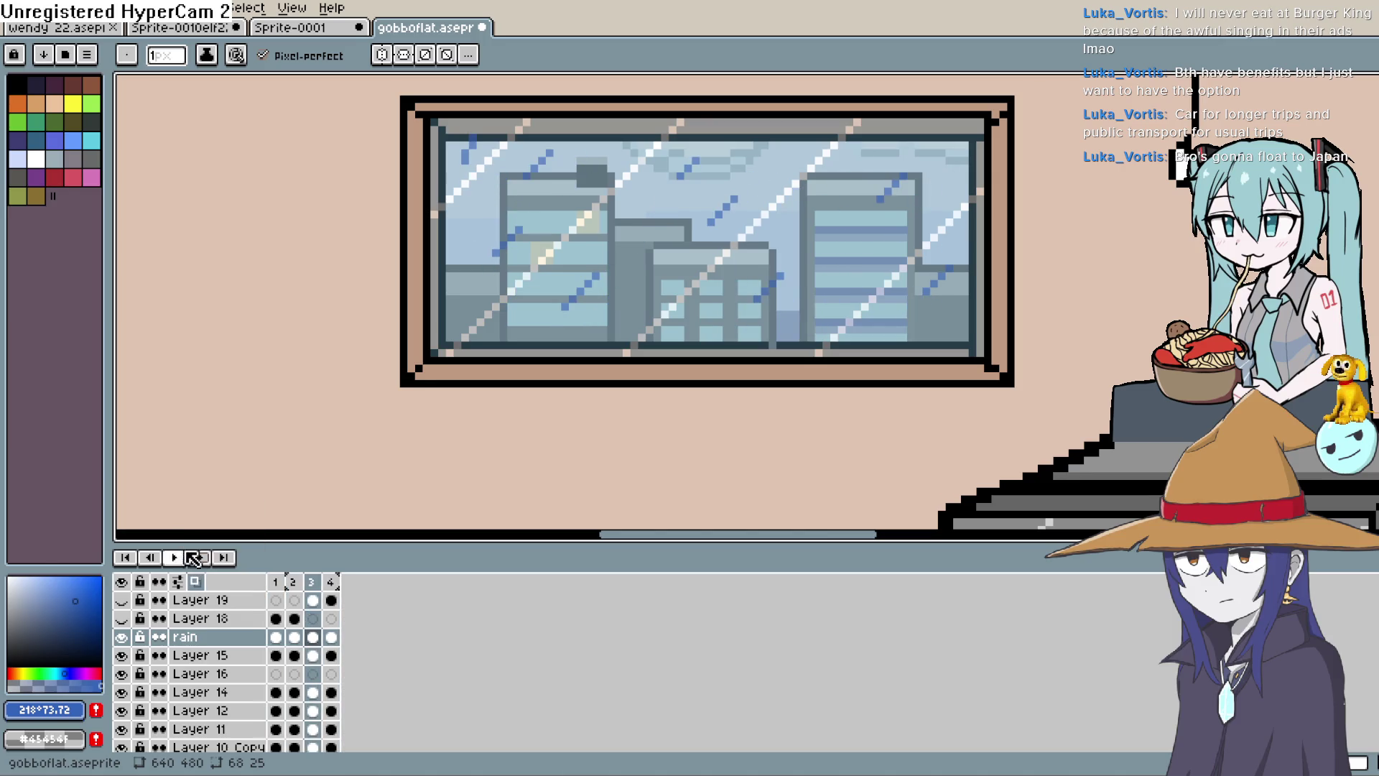
left_click(192, 557)
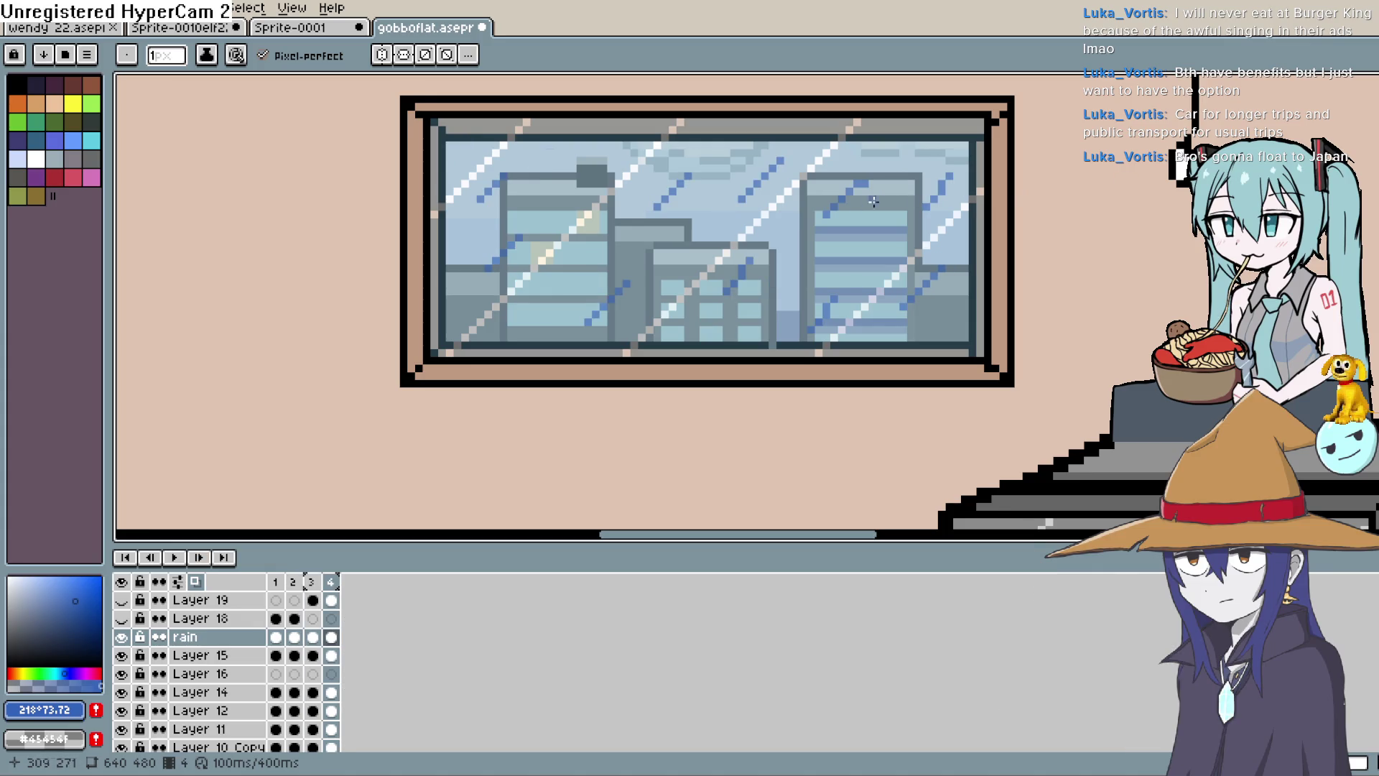
key("e")
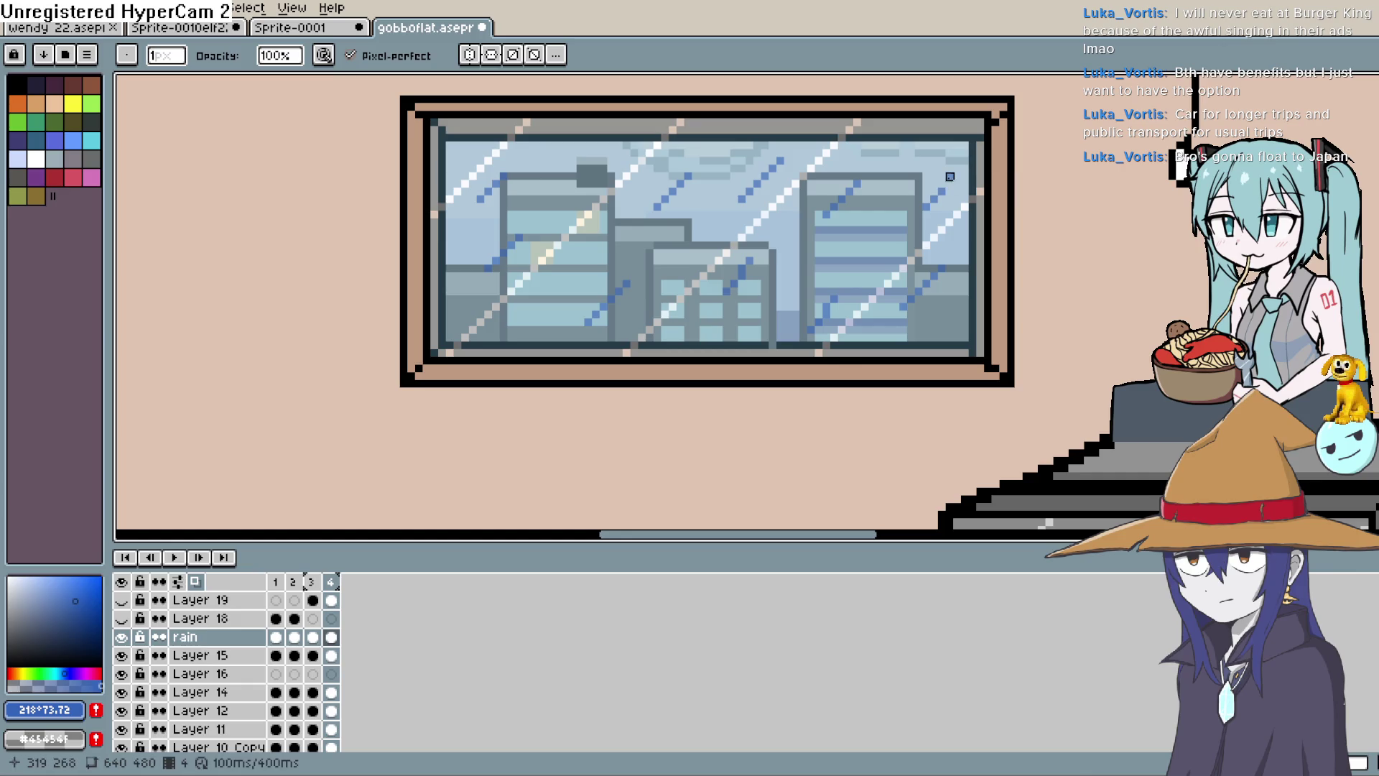
key("b")
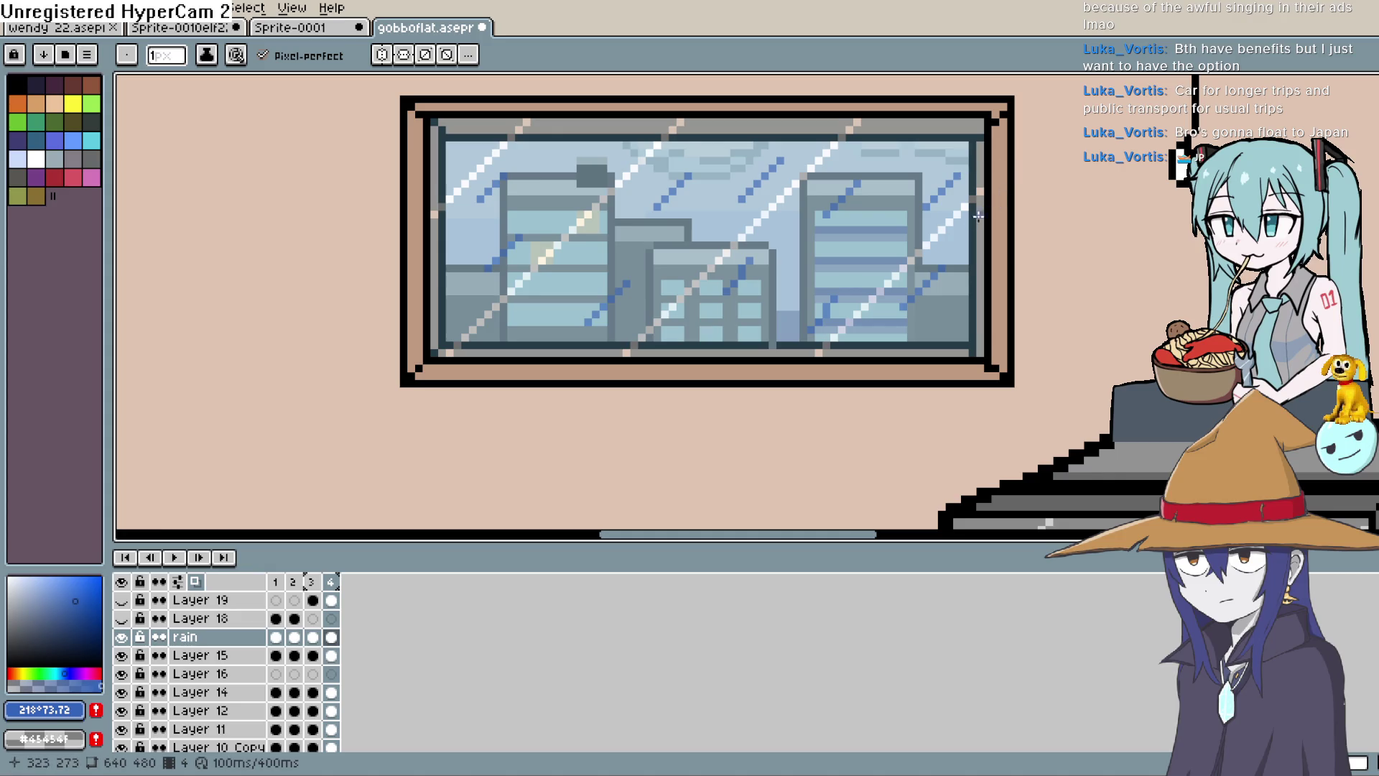
key("e")
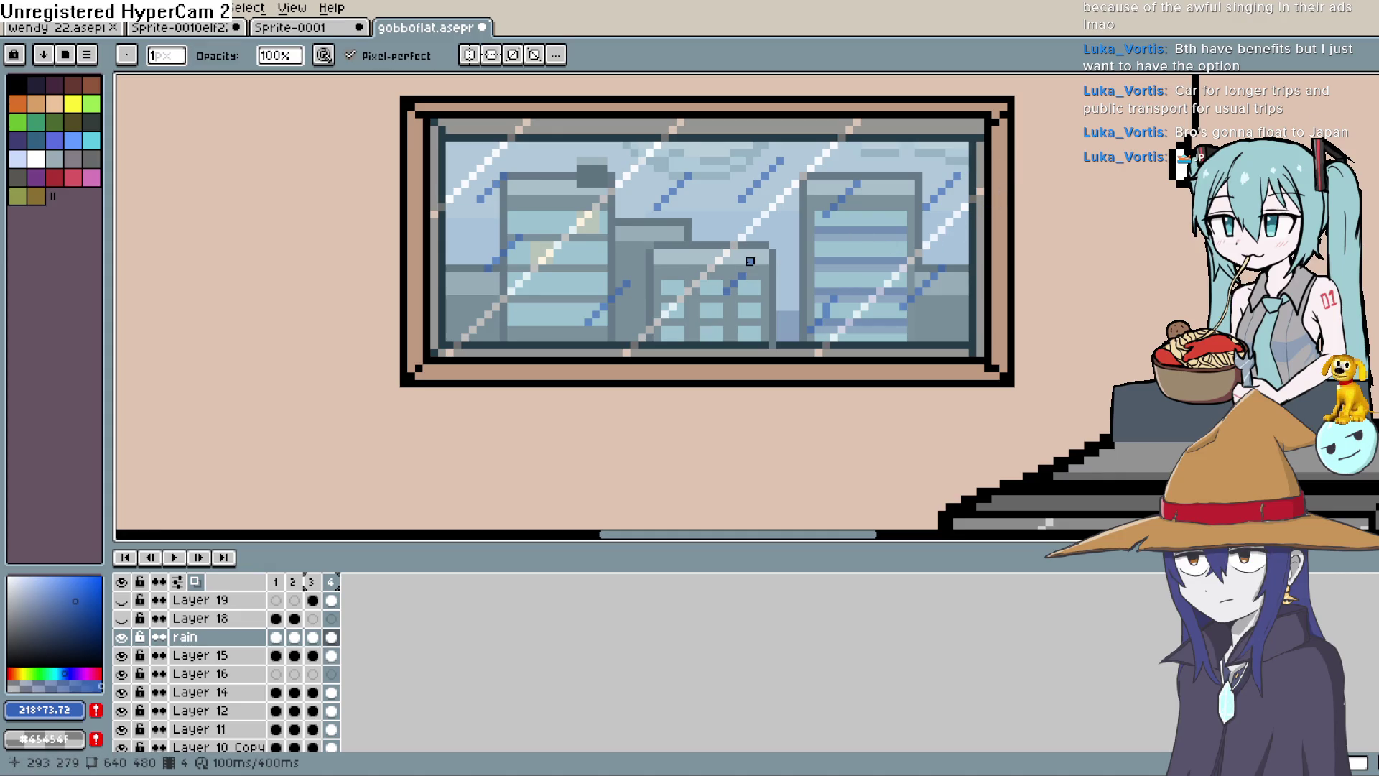
key("b")
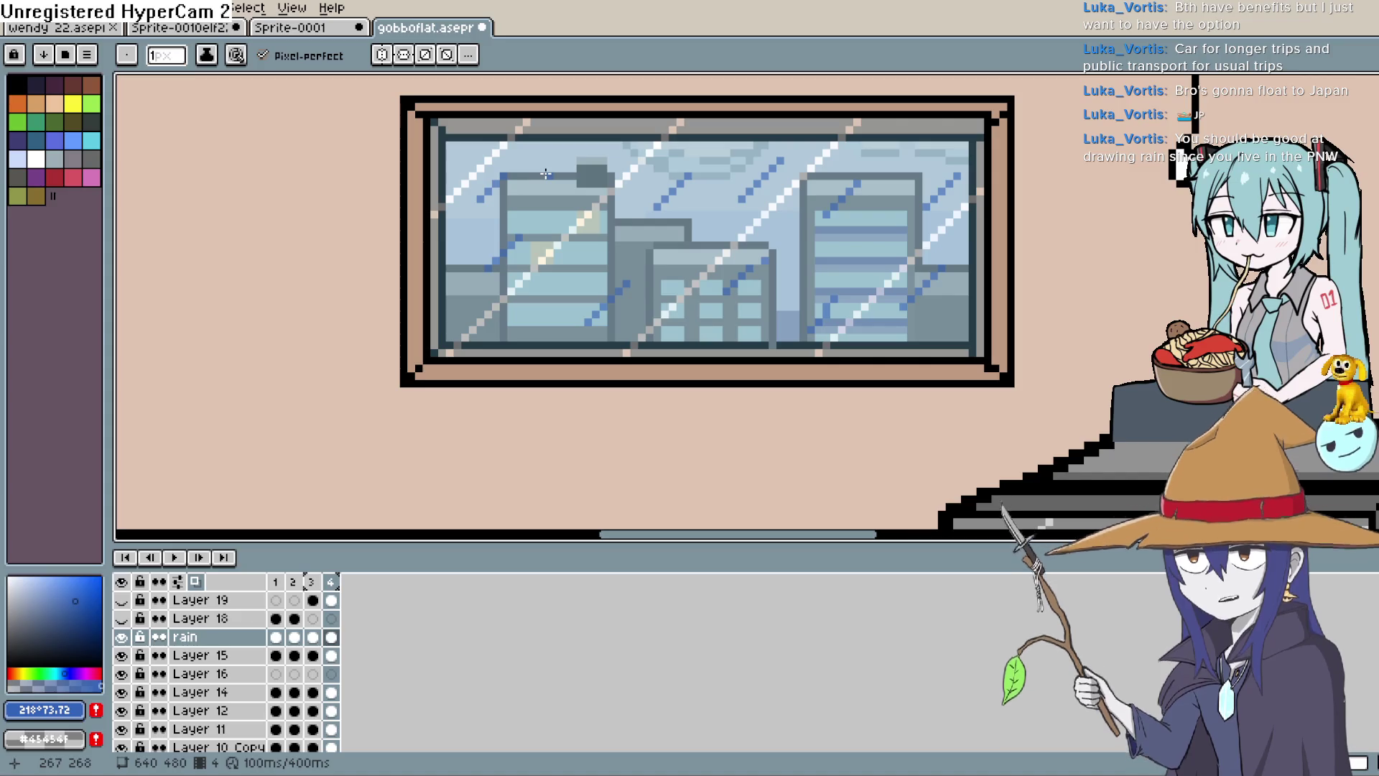
key("Right")
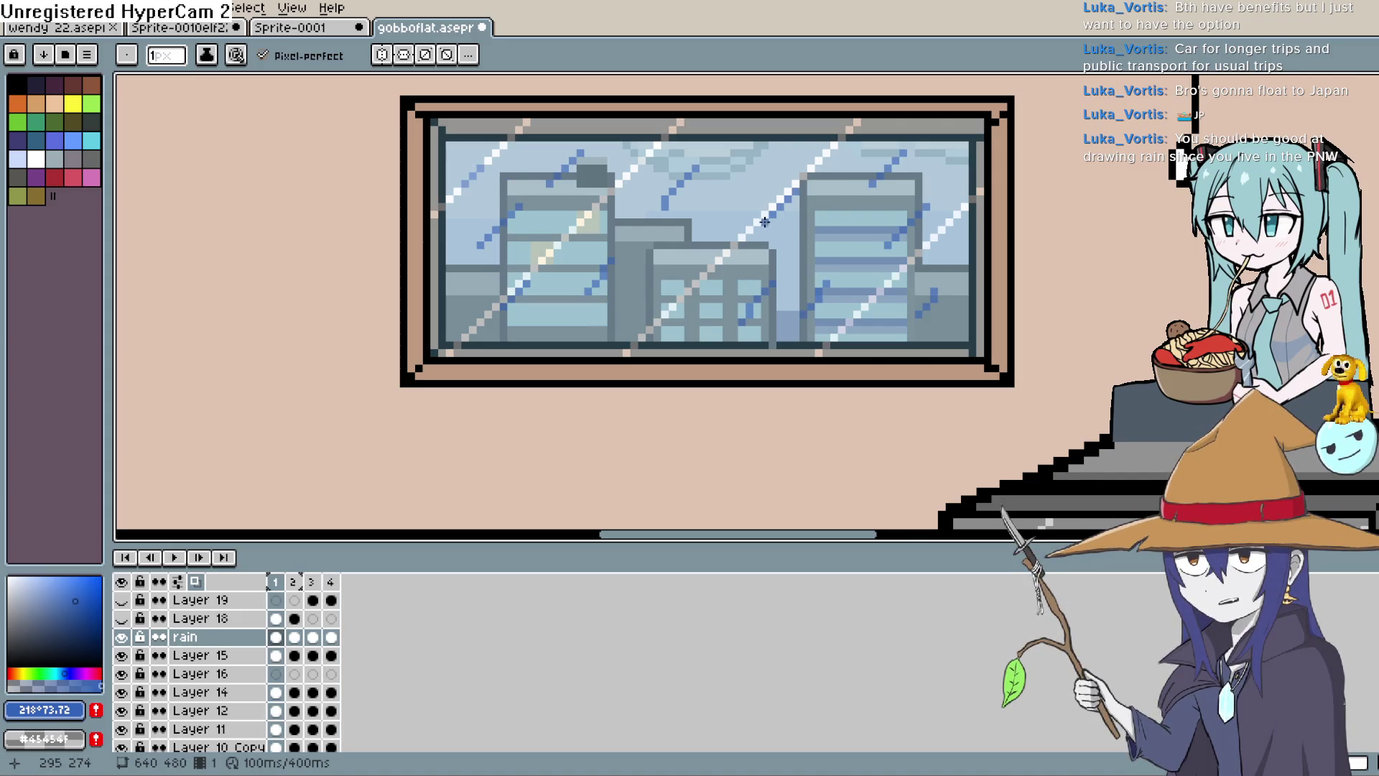
key("b")
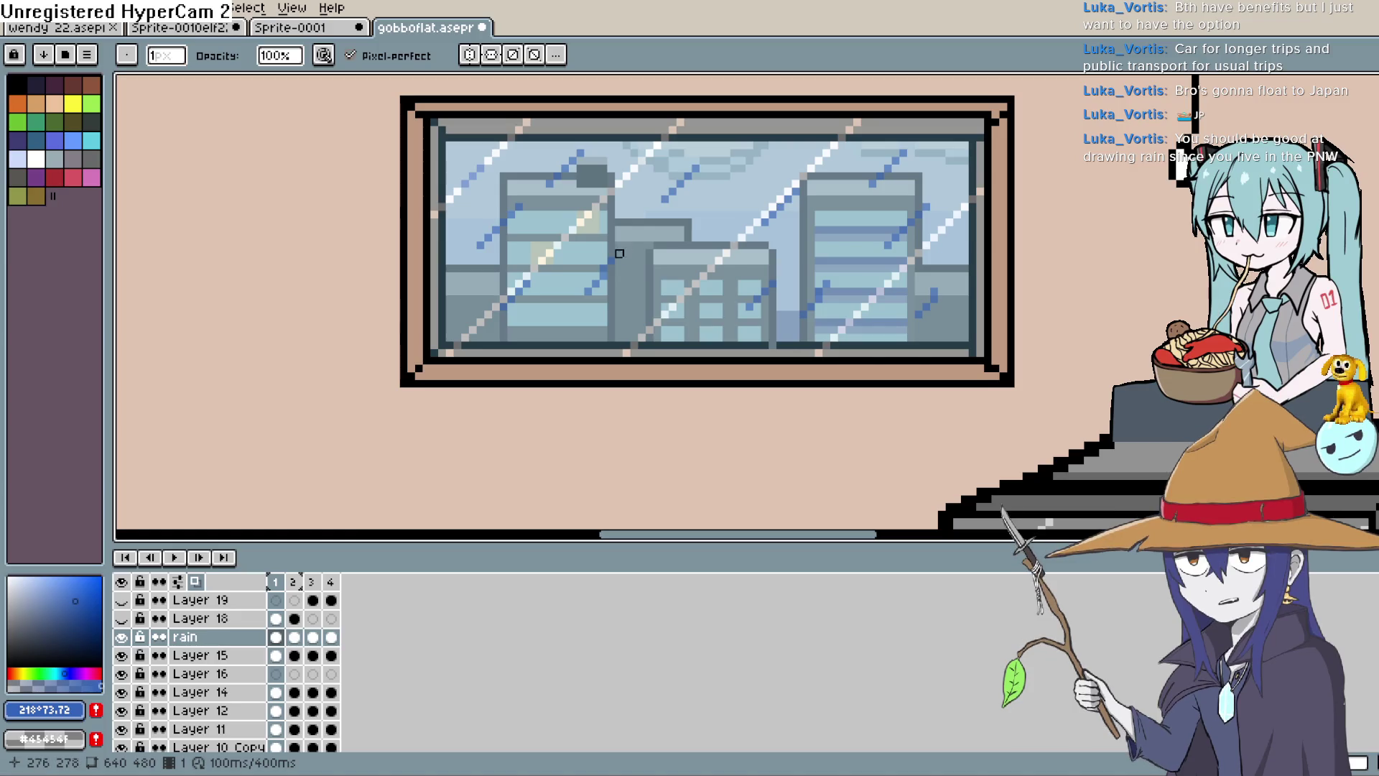
key("e")
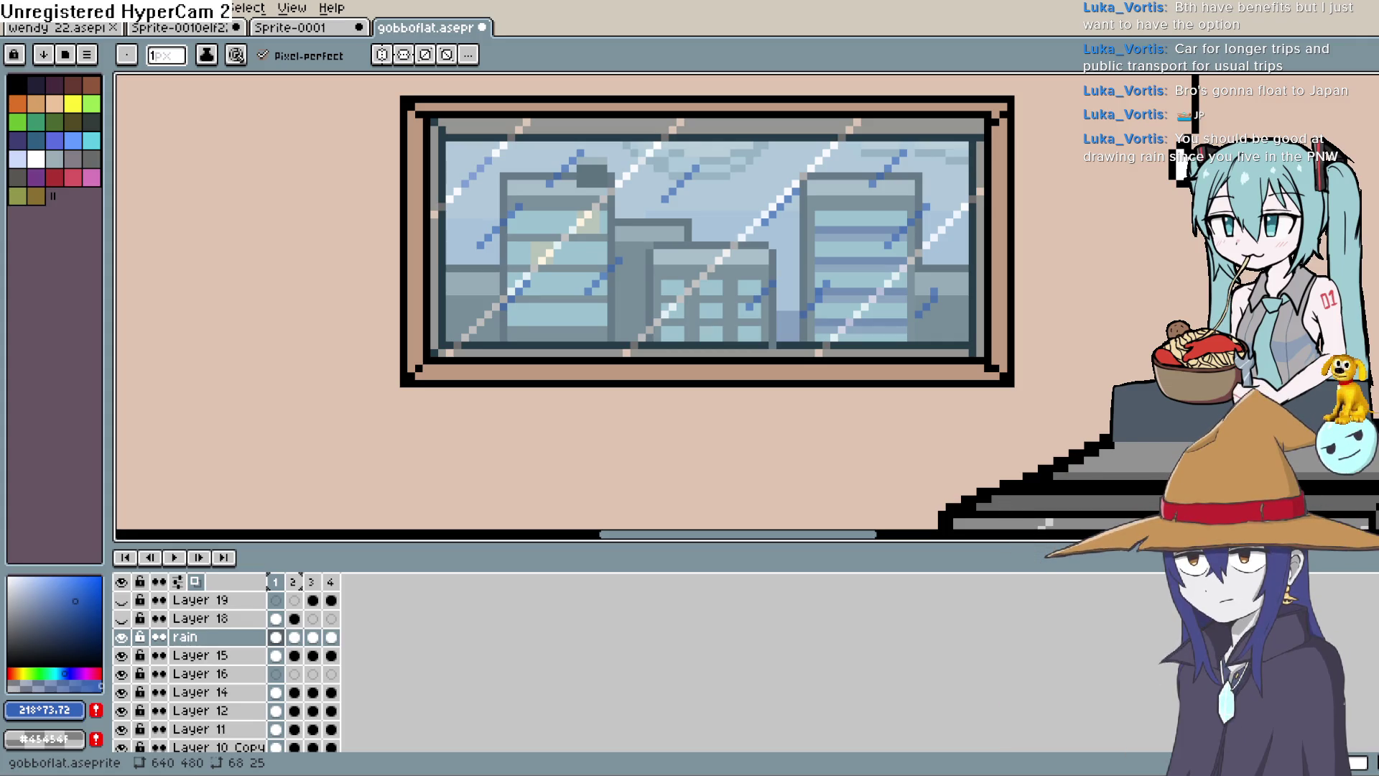
key("e")
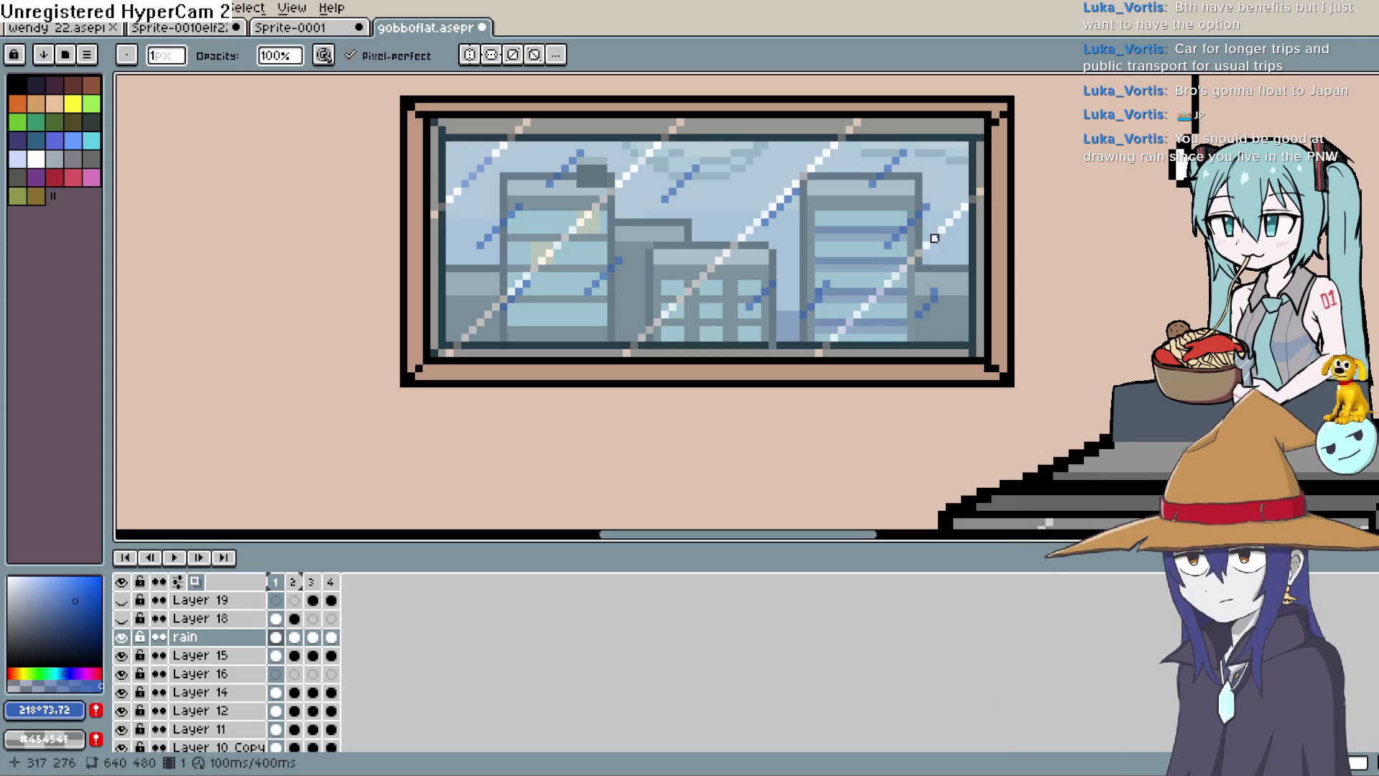
left_click(1361, 143)
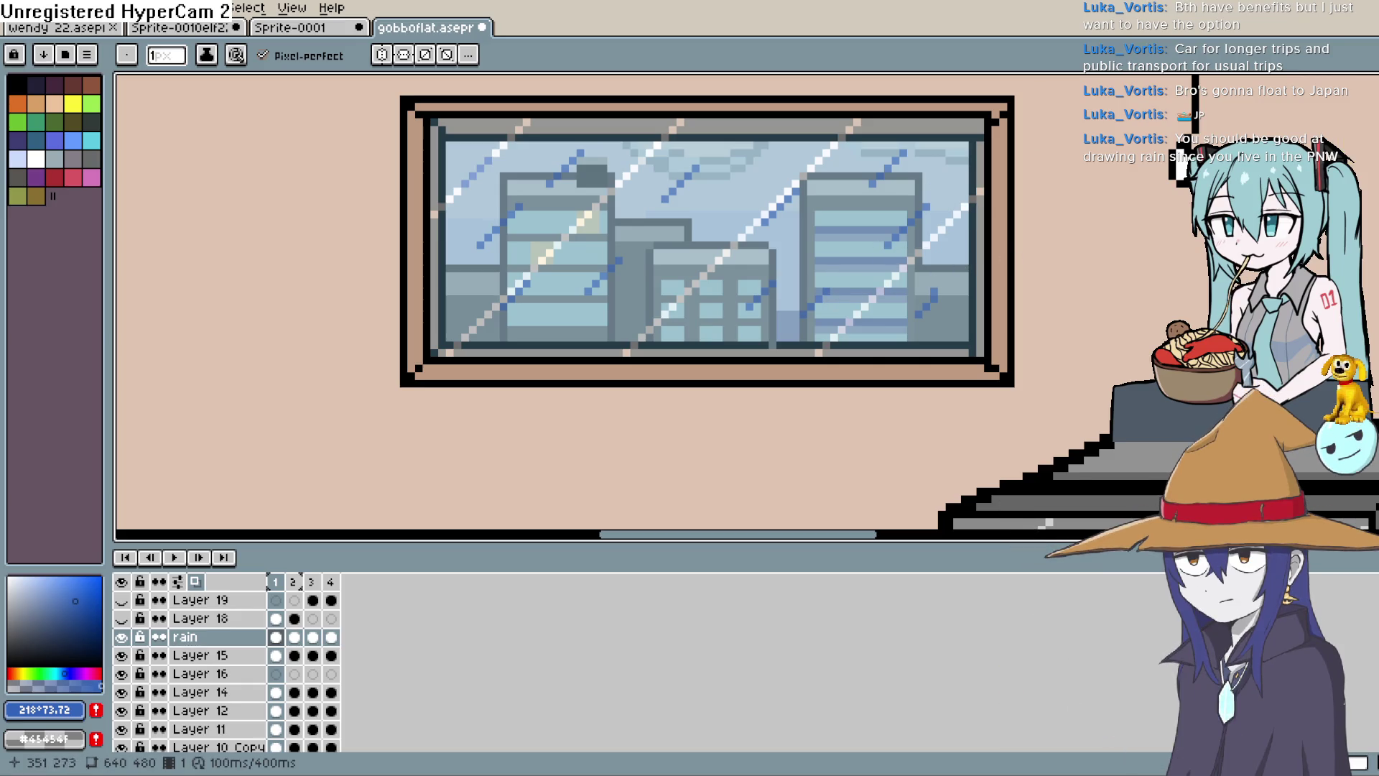
key("e")
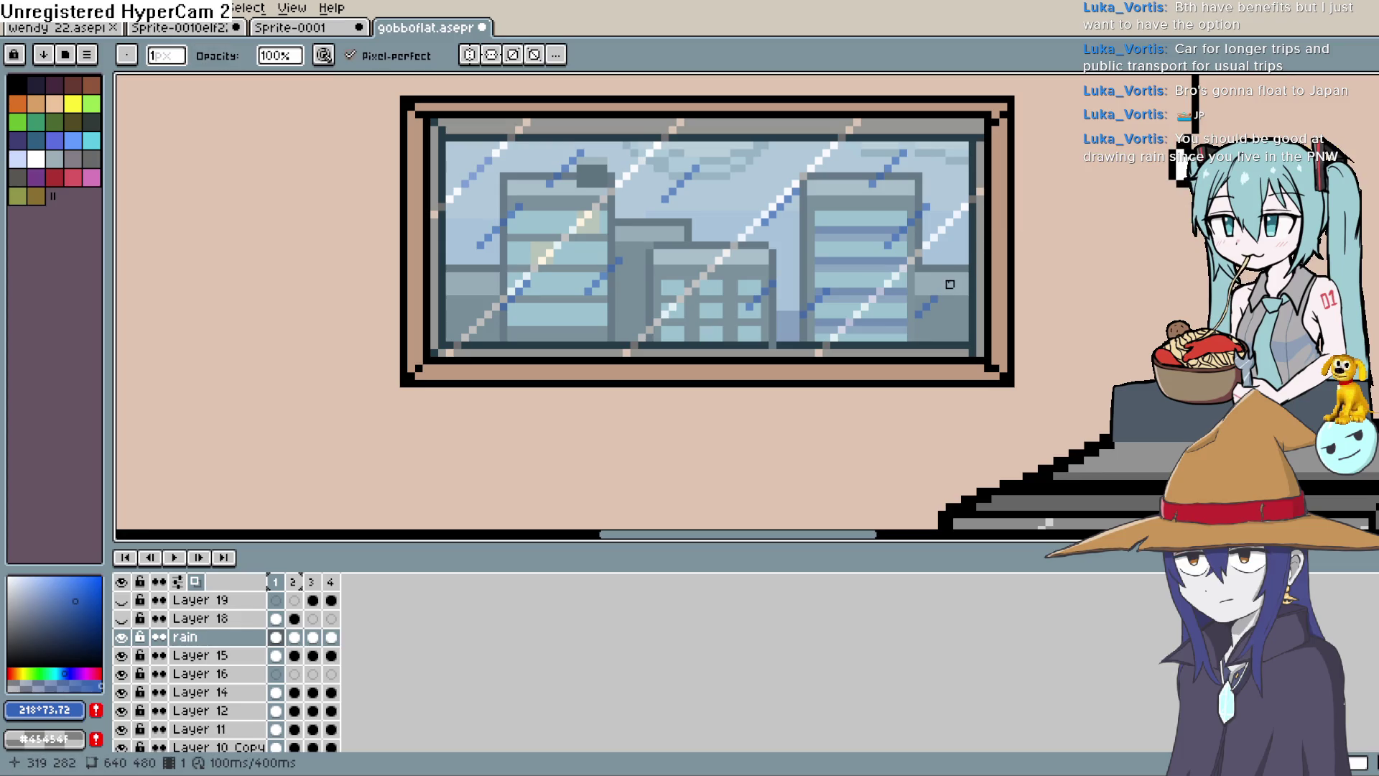
key("Right")
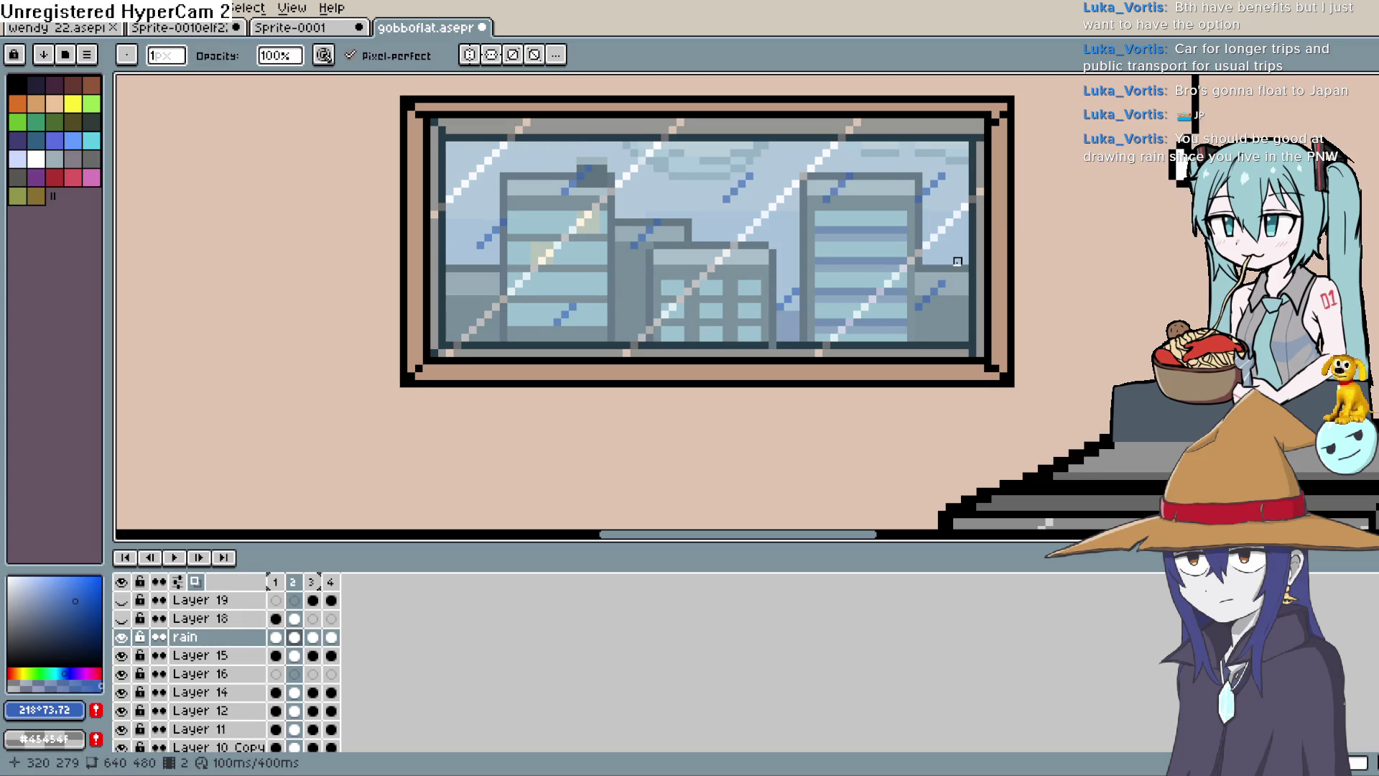
key("Right")
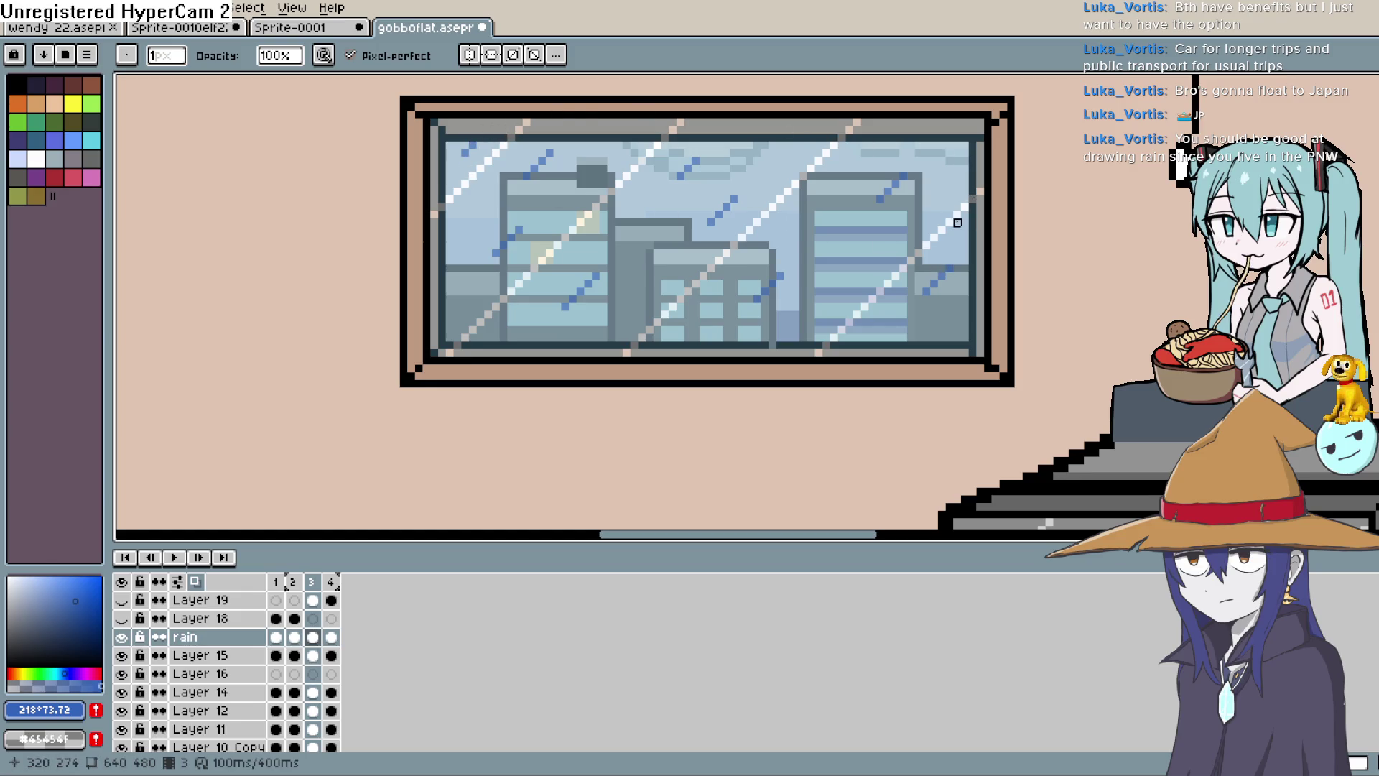
key("Right")
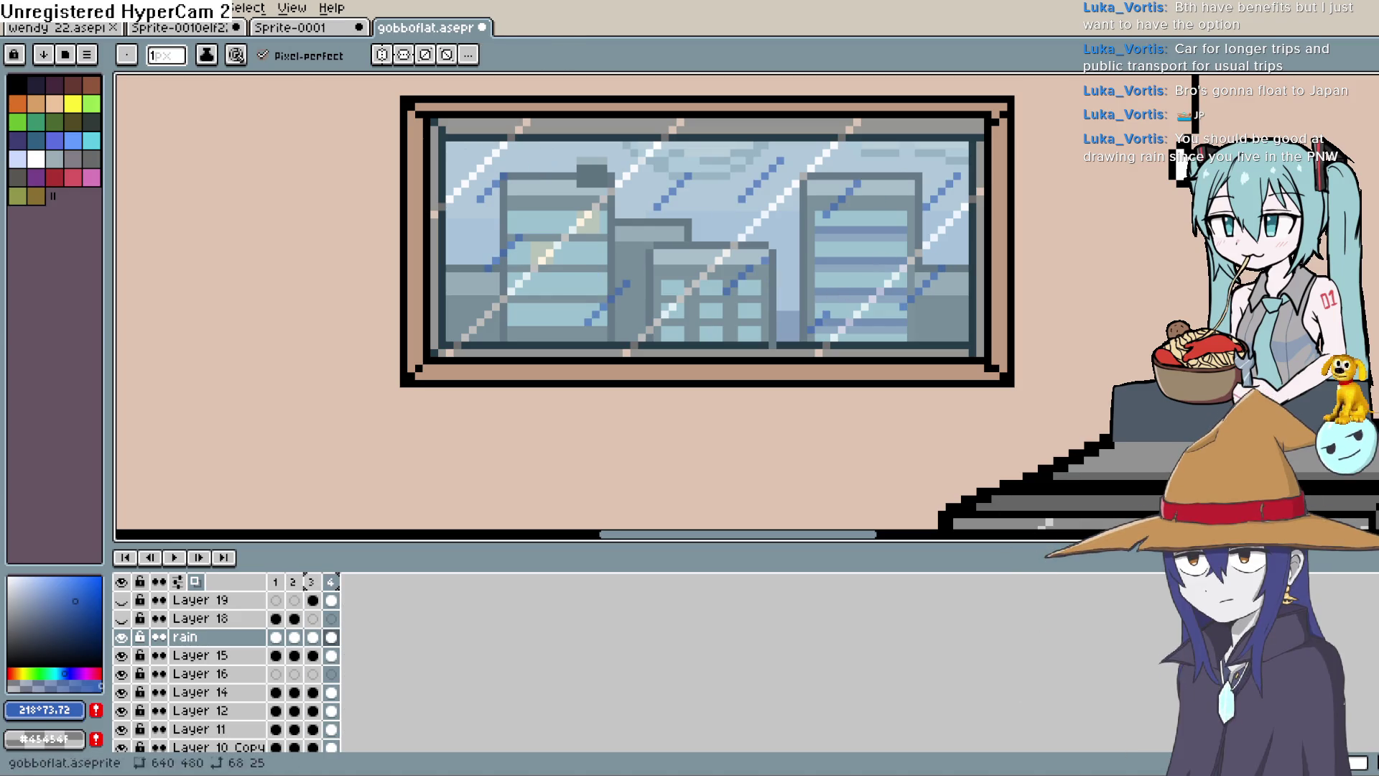
Preview the rain animation, then stop playback.
key("e")
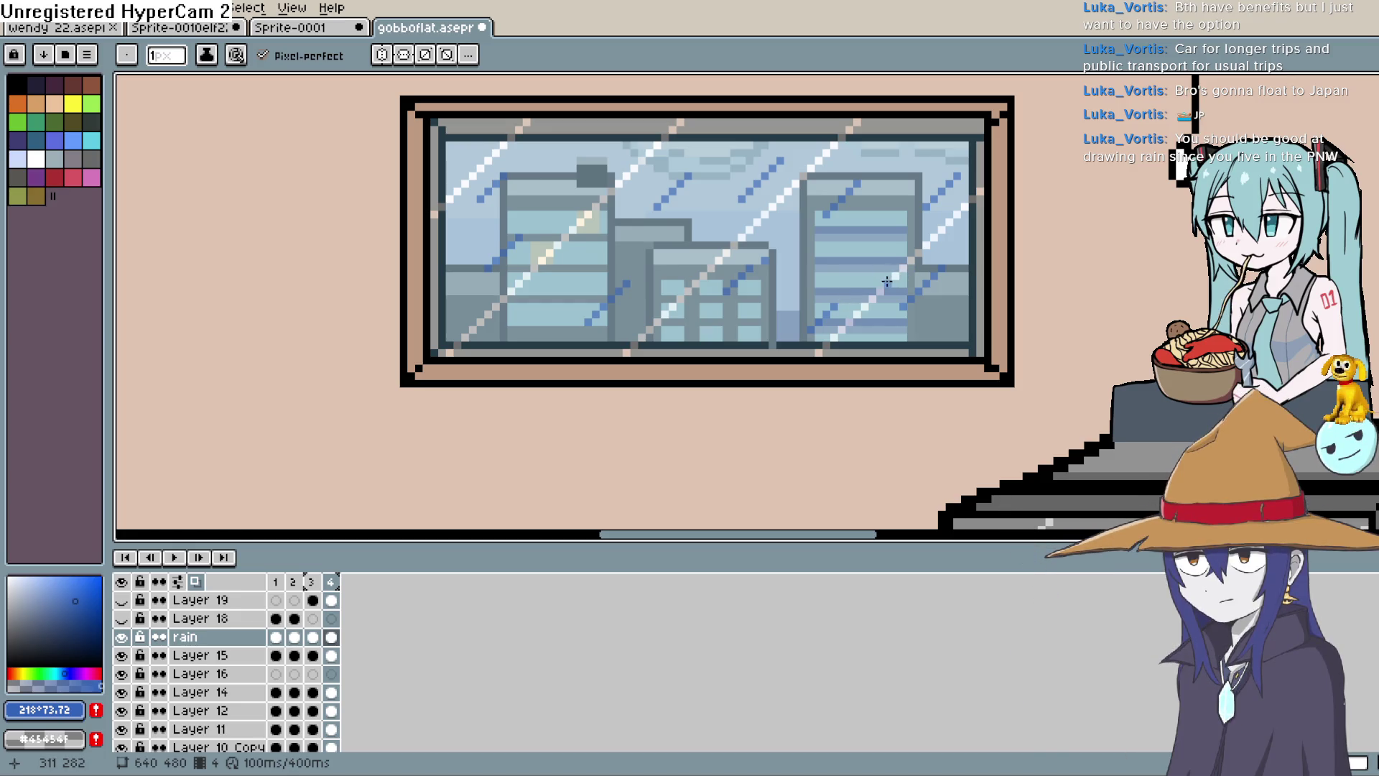
key("b")
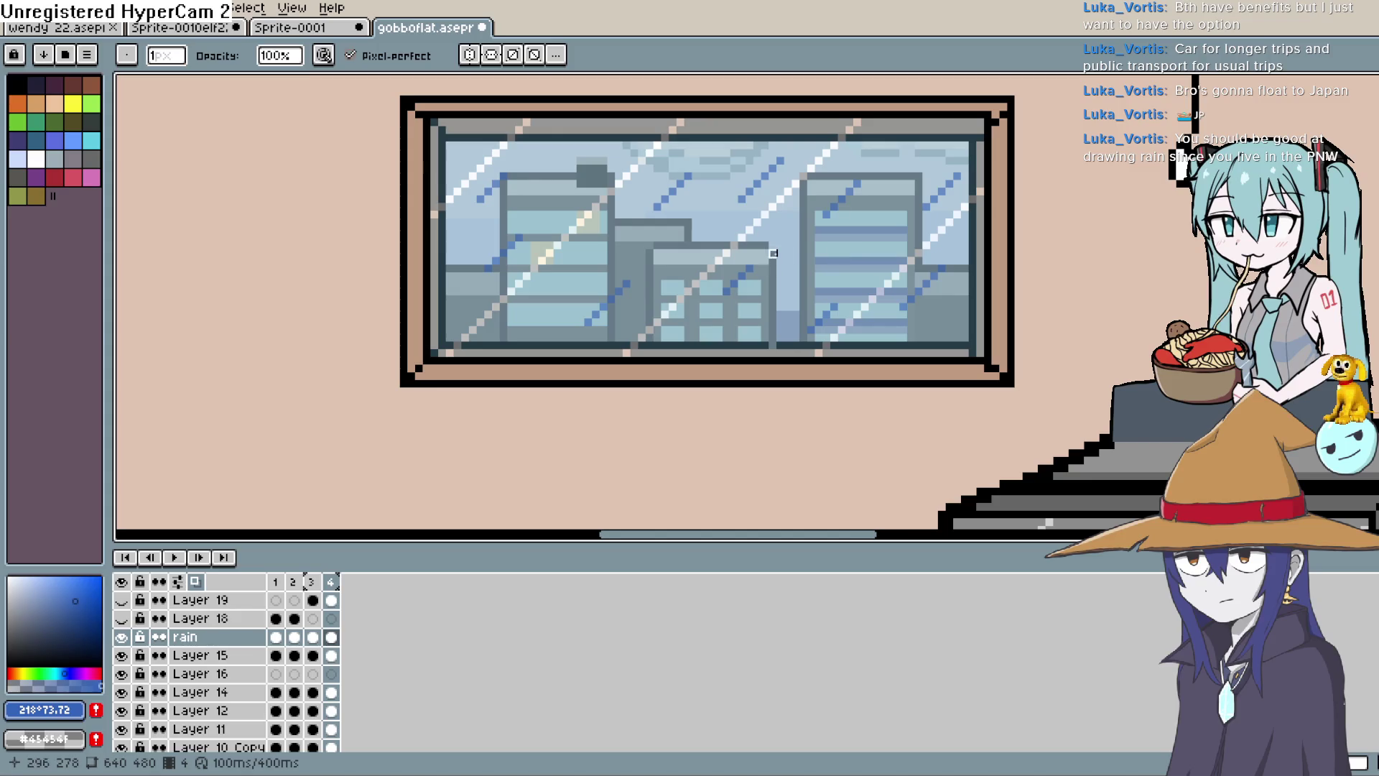
left_click(174, 558)
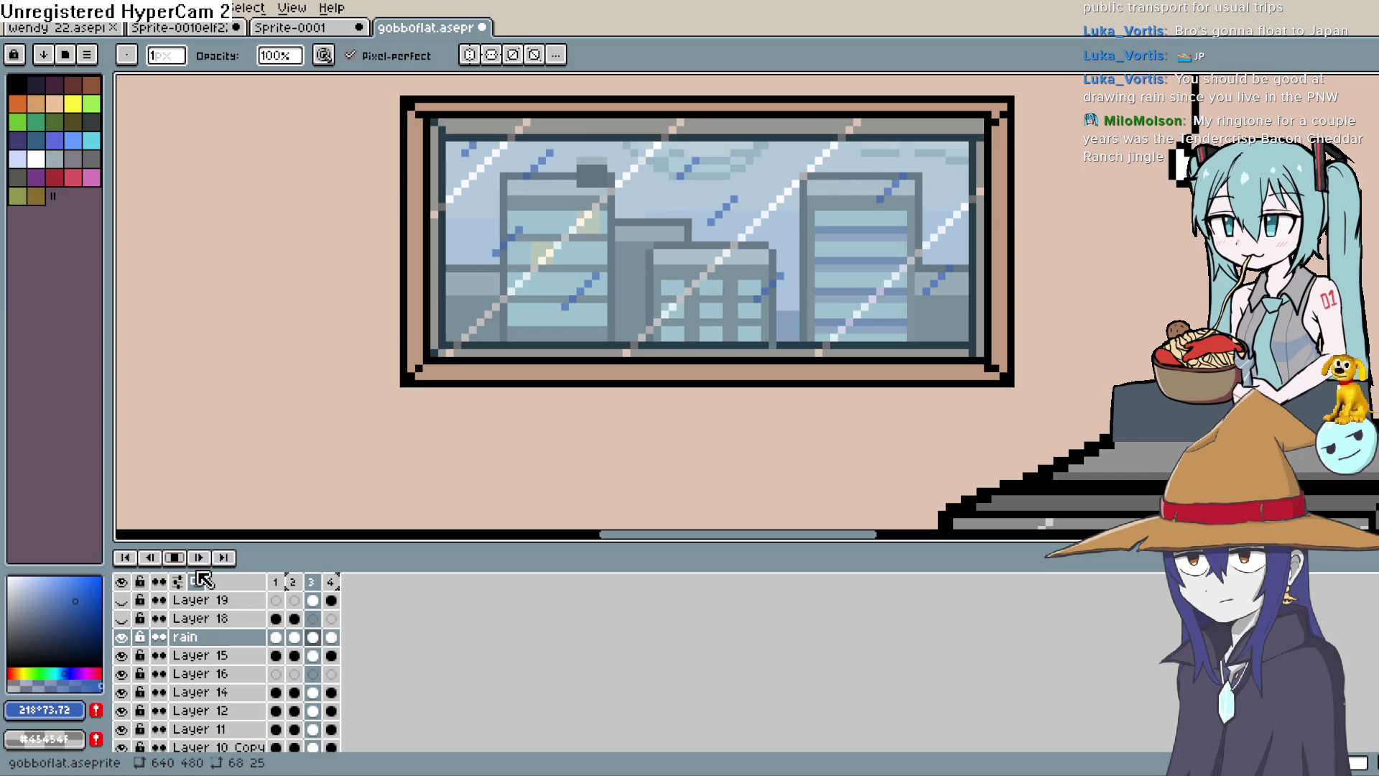
key("Return")
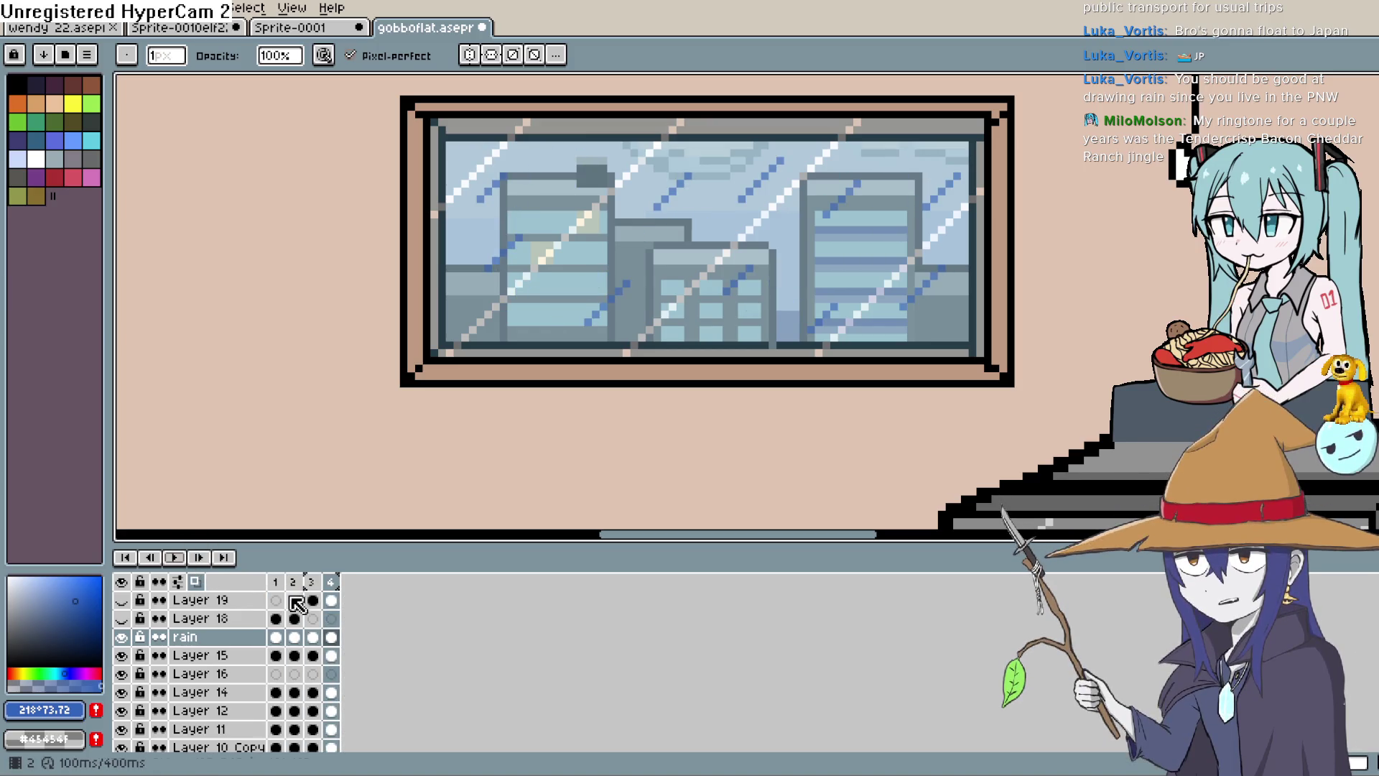
Erase the stray blue rain streak on frame 3 and replay the animation.
left_click(312, 637)
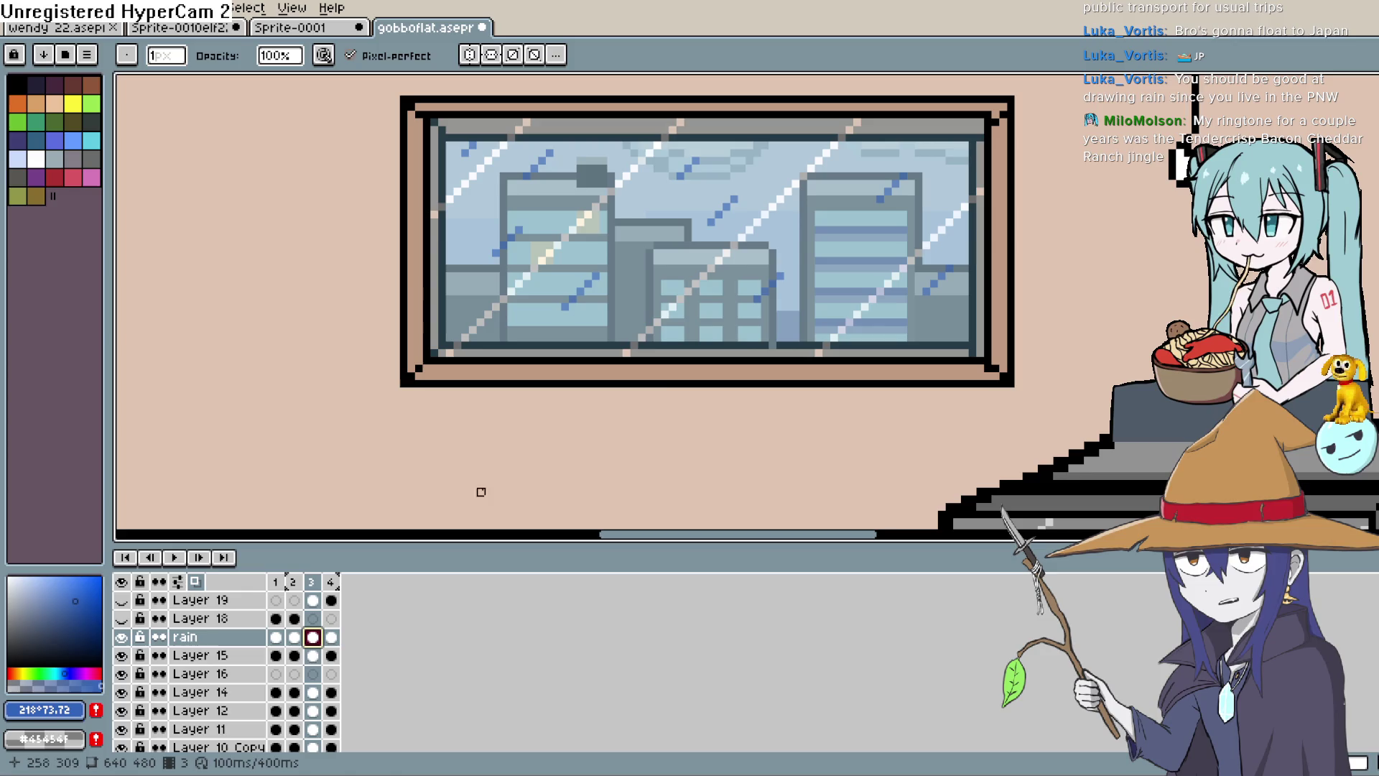
left_click_drag(742, 200, 704, 230)
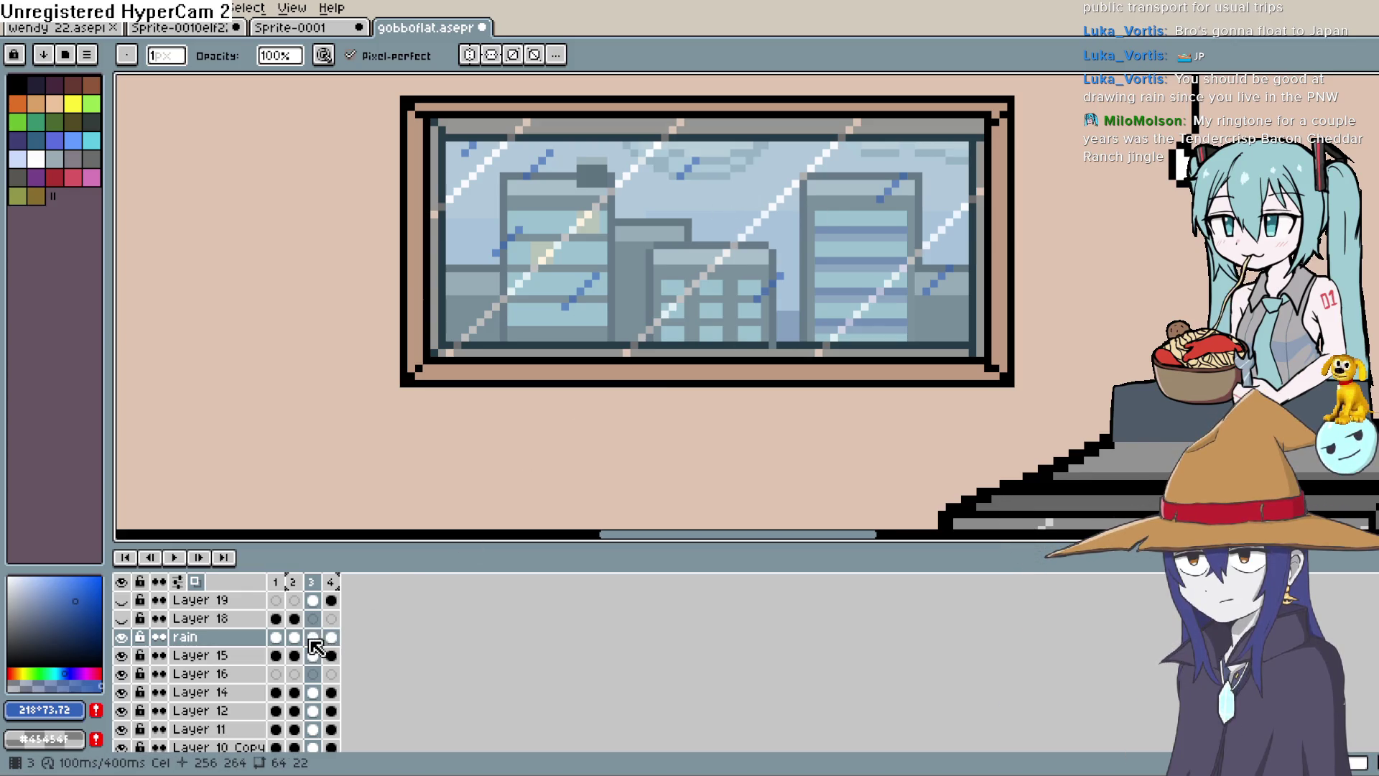
key("Return")
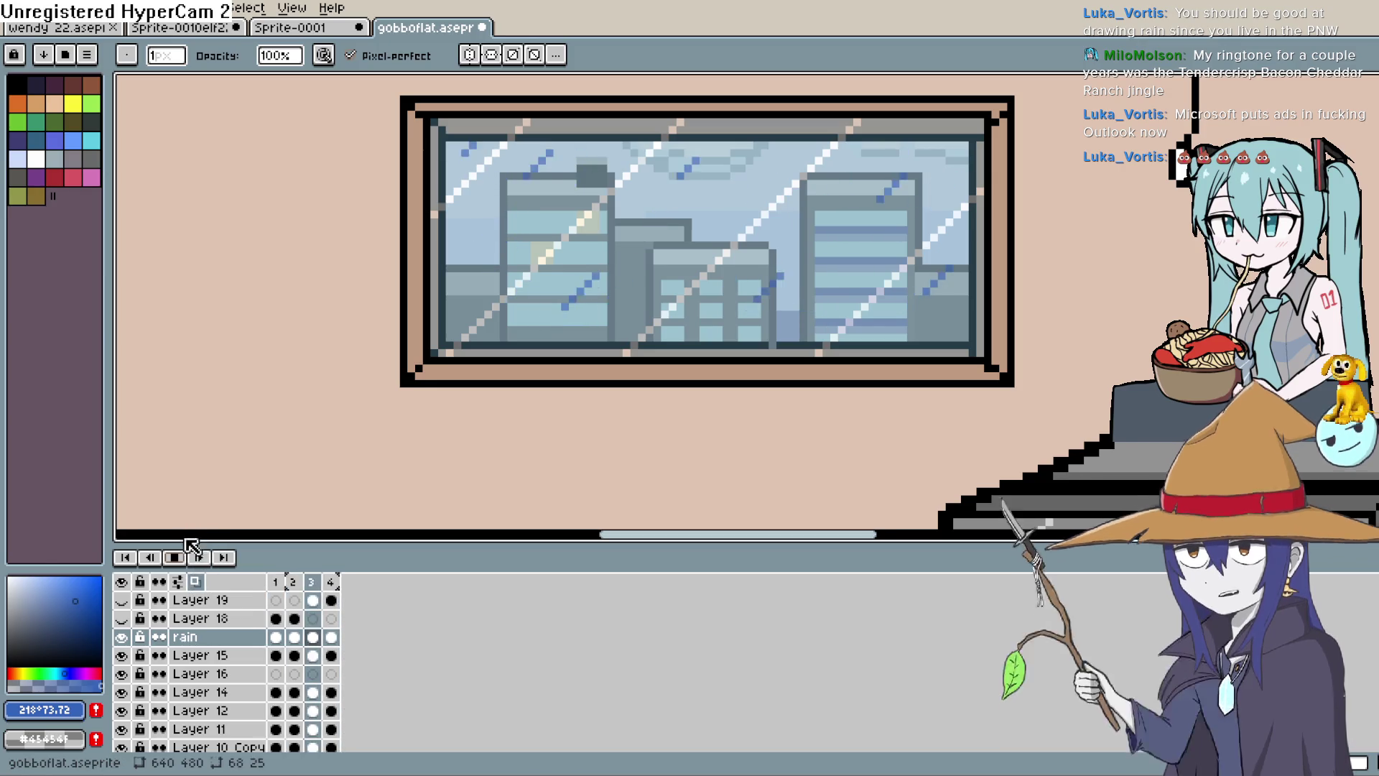
Erase a short piece of the white streak on frame 2, then step through frames 3, 4 and back to 2.
left_click(176, 558)
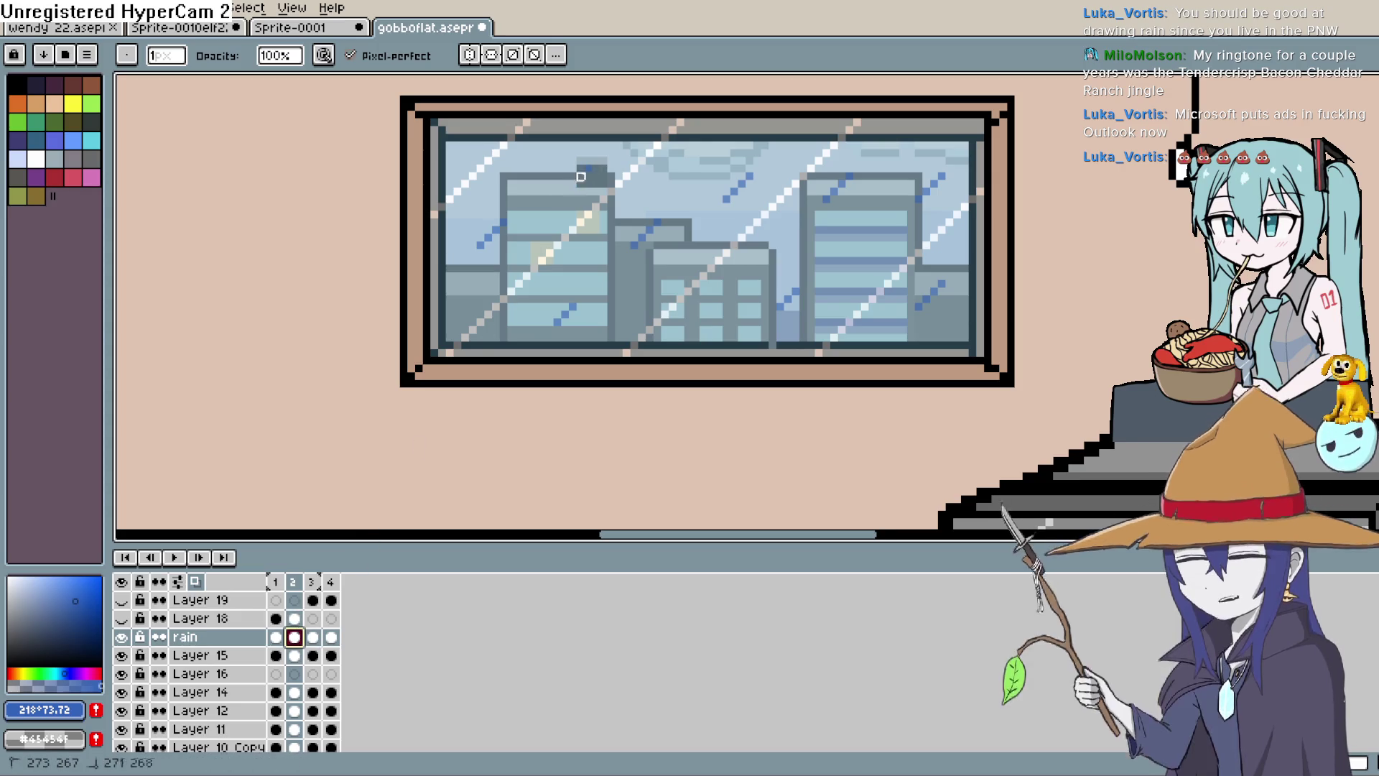
key("e")
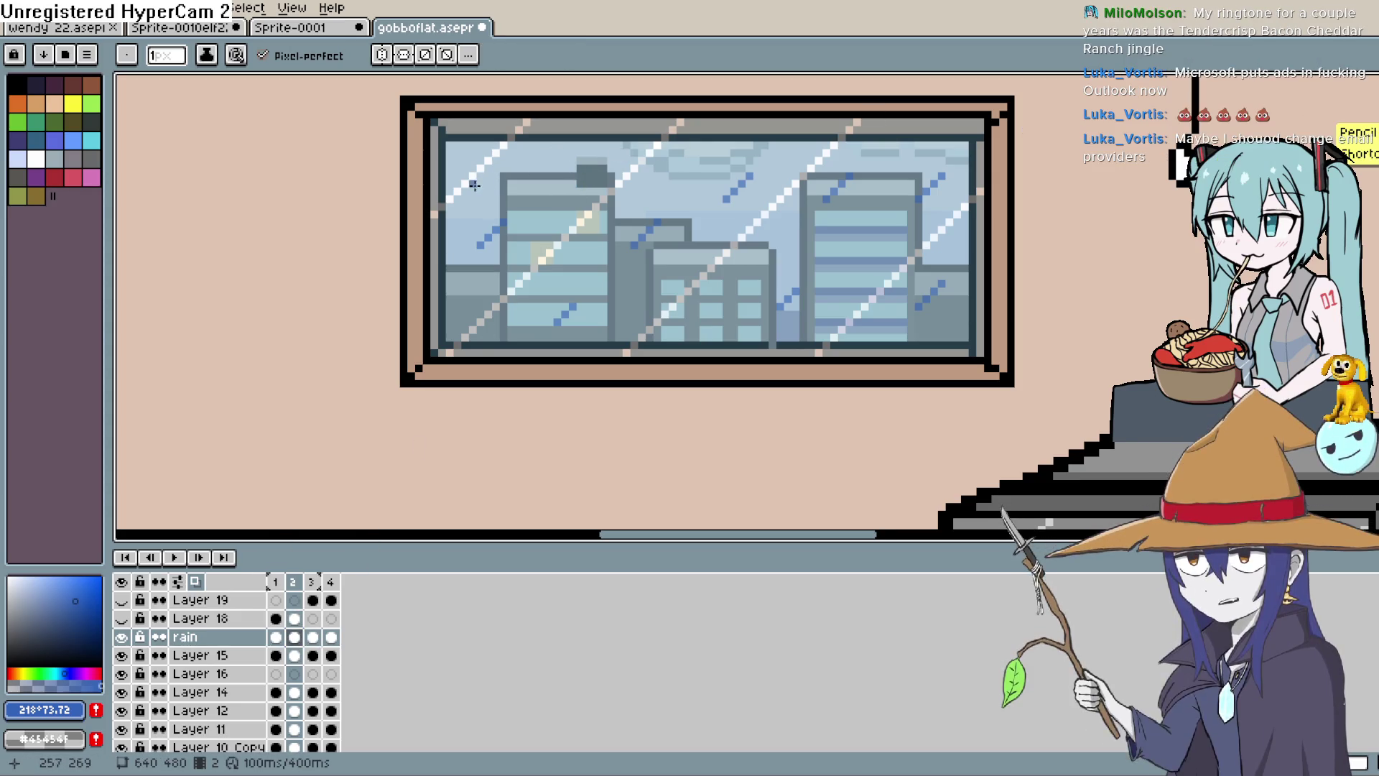
left_click_drag(469, 191, 478, 182)
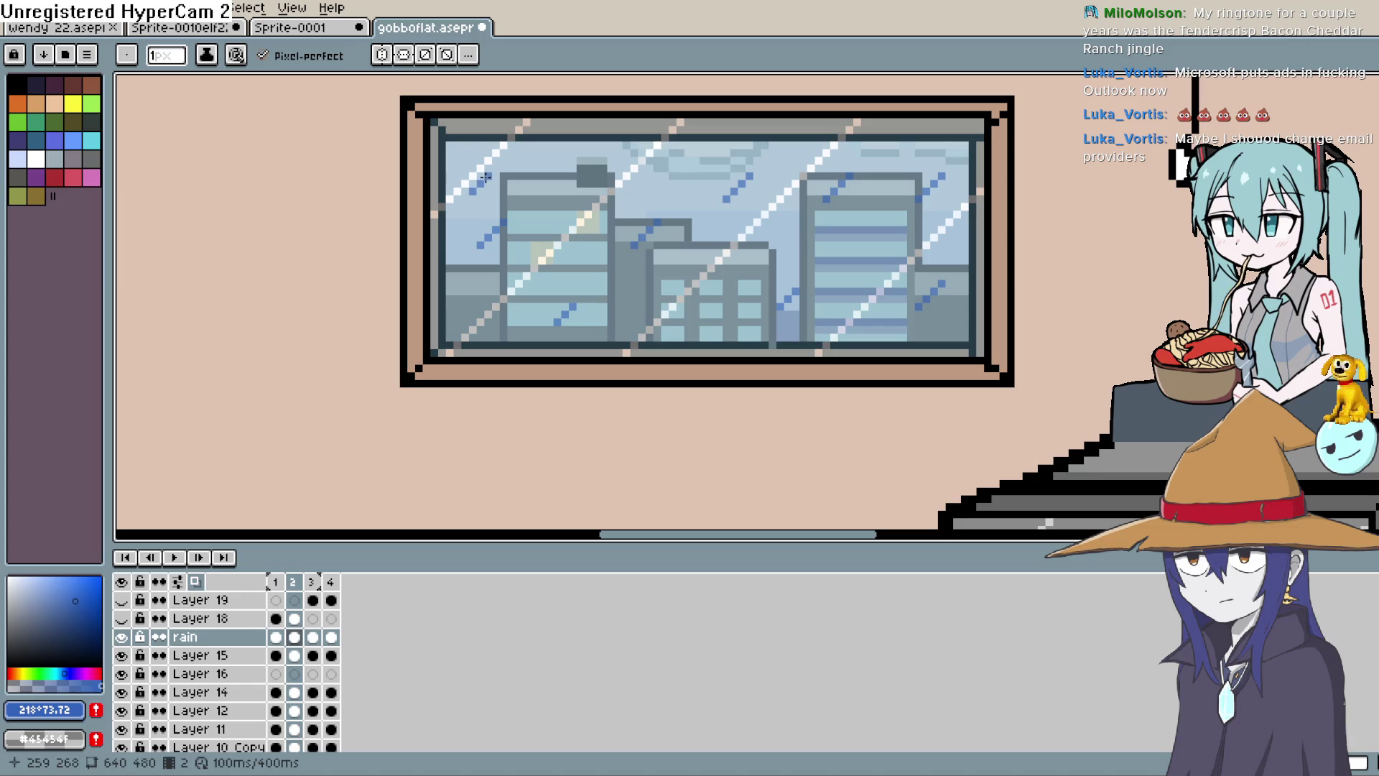
key("Right")
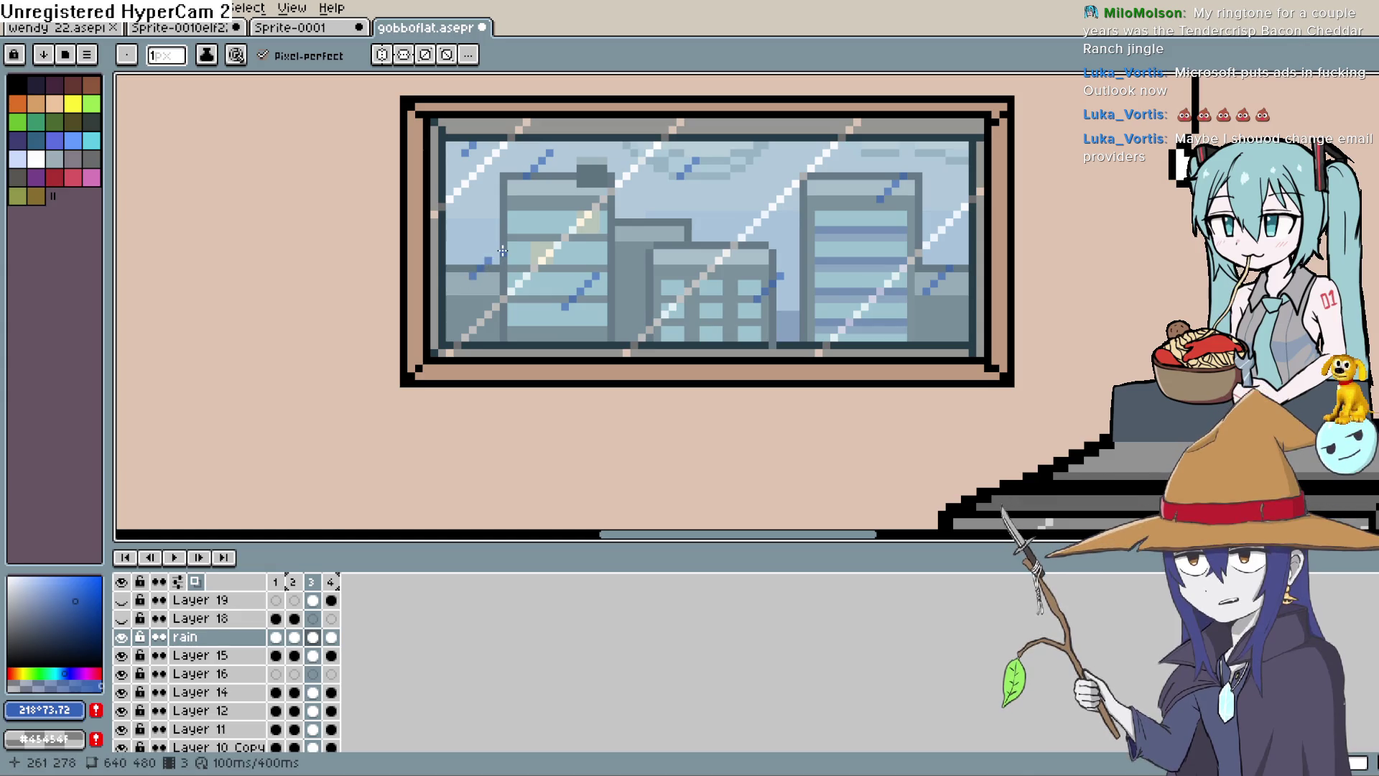
key("Right")
key("Right")
key("Right")
key("Right")
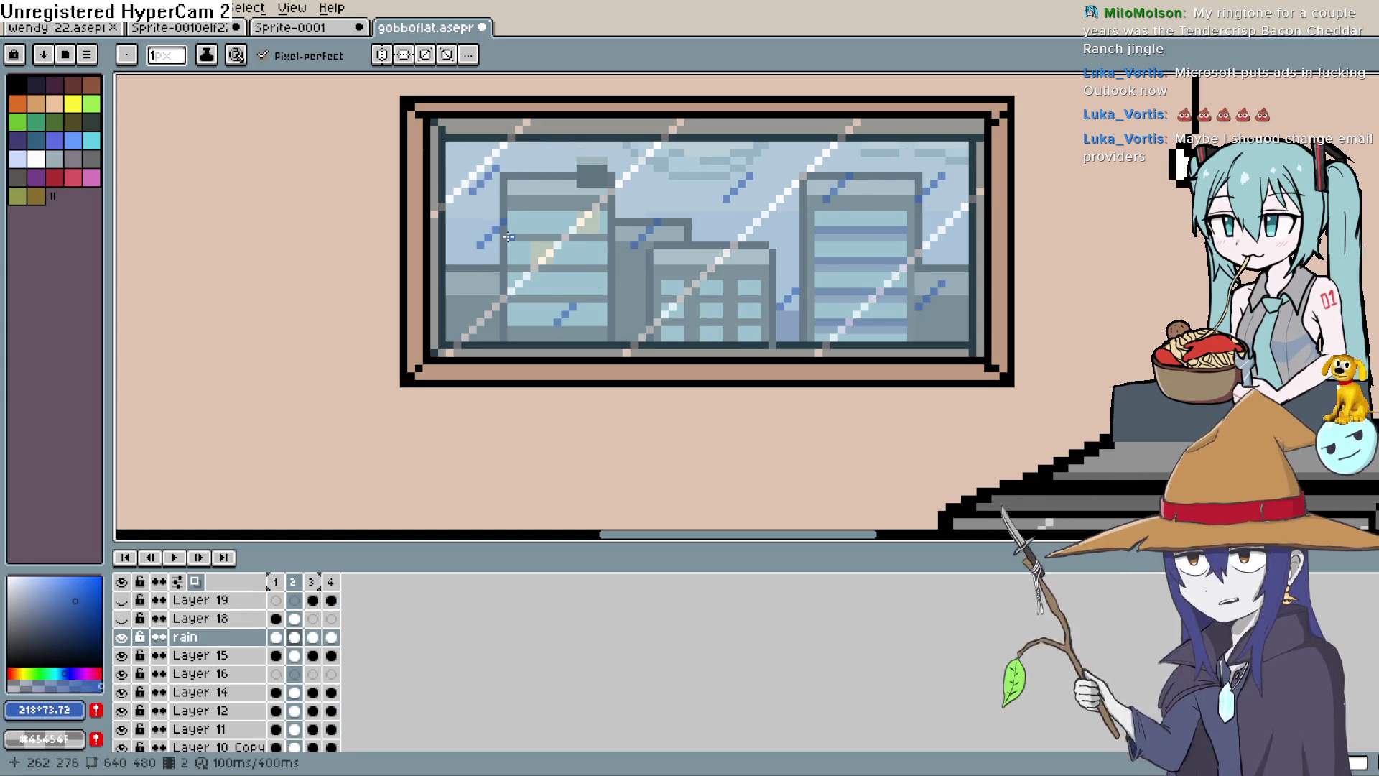
key("Left")
key("Left")
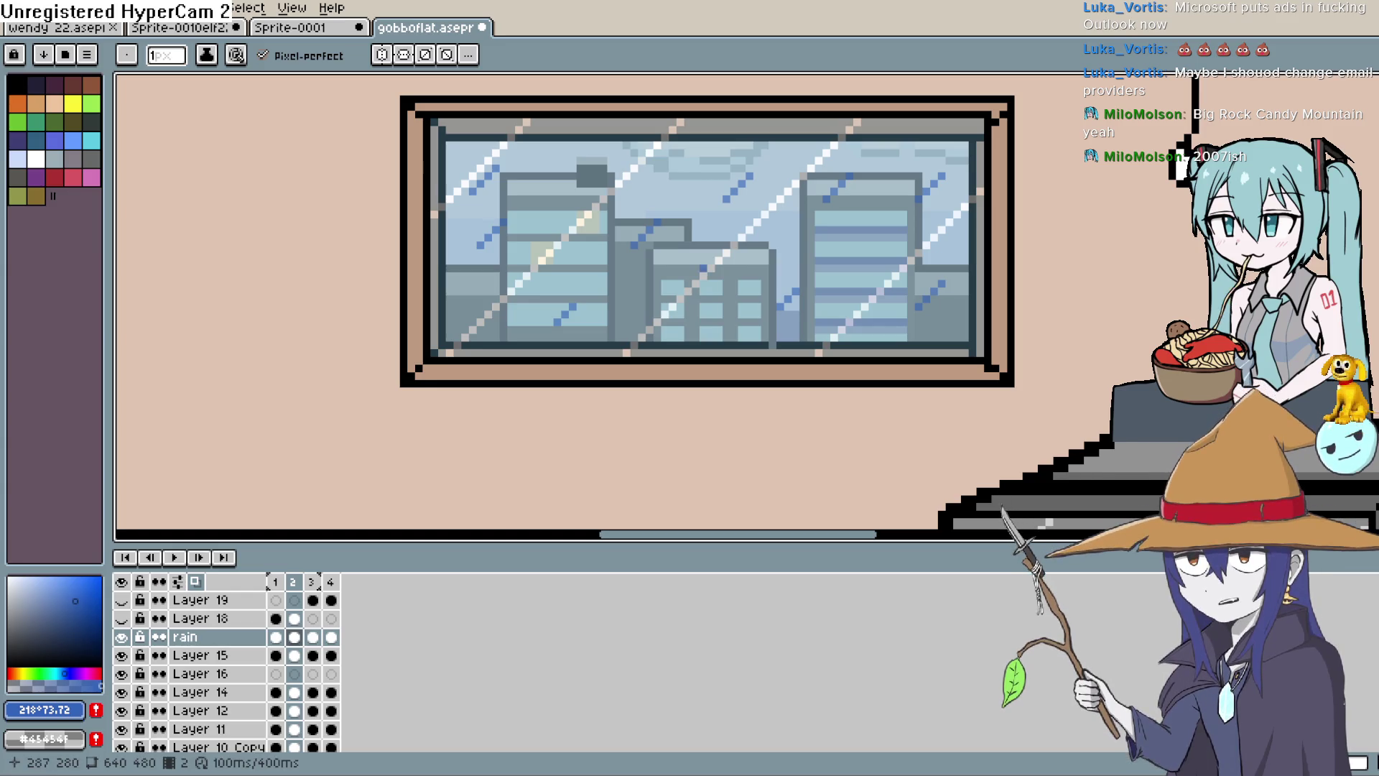
left_click_drag(706, 293, 686, 310)
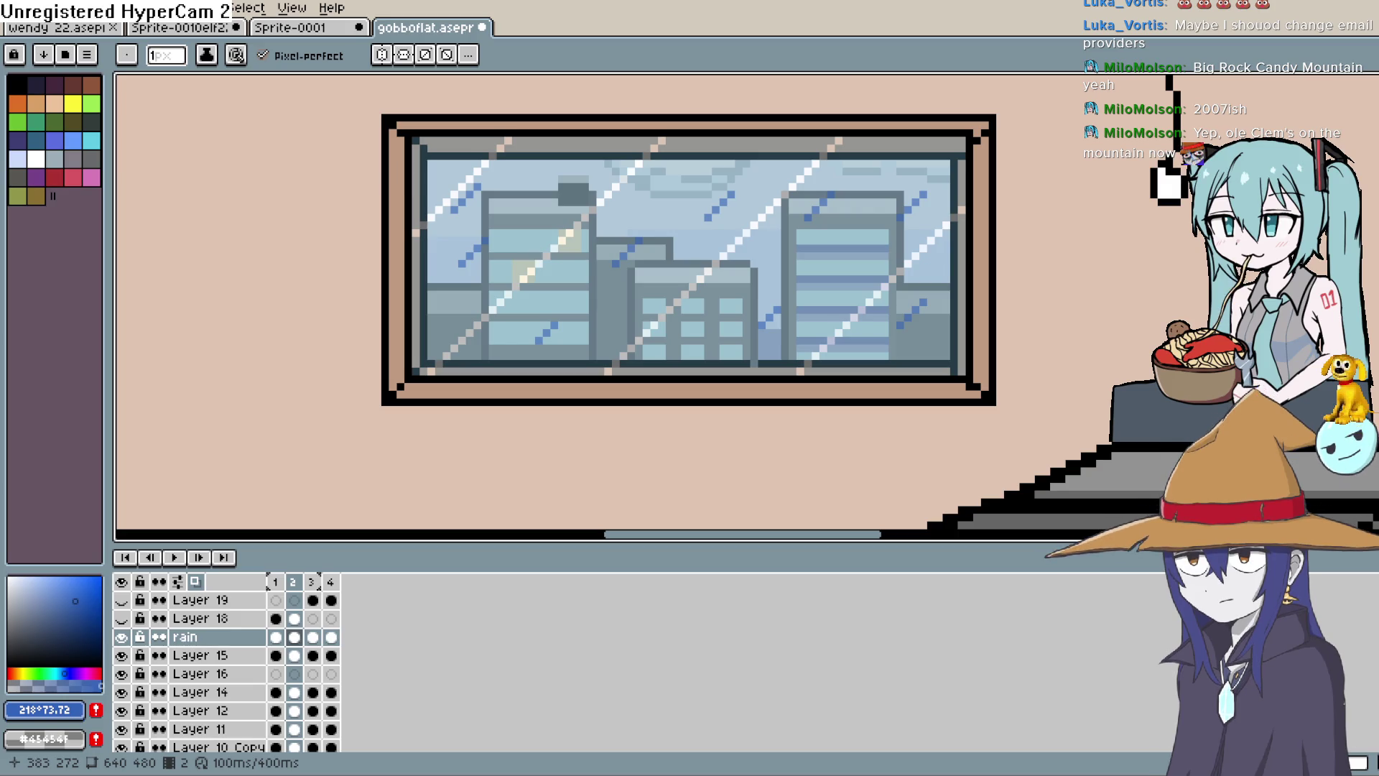
On frame 1, dot blue raindrop pixels onto the left buildings and the tall right-hand building.
scroll(537, 332, "up", 1)
key("Left")
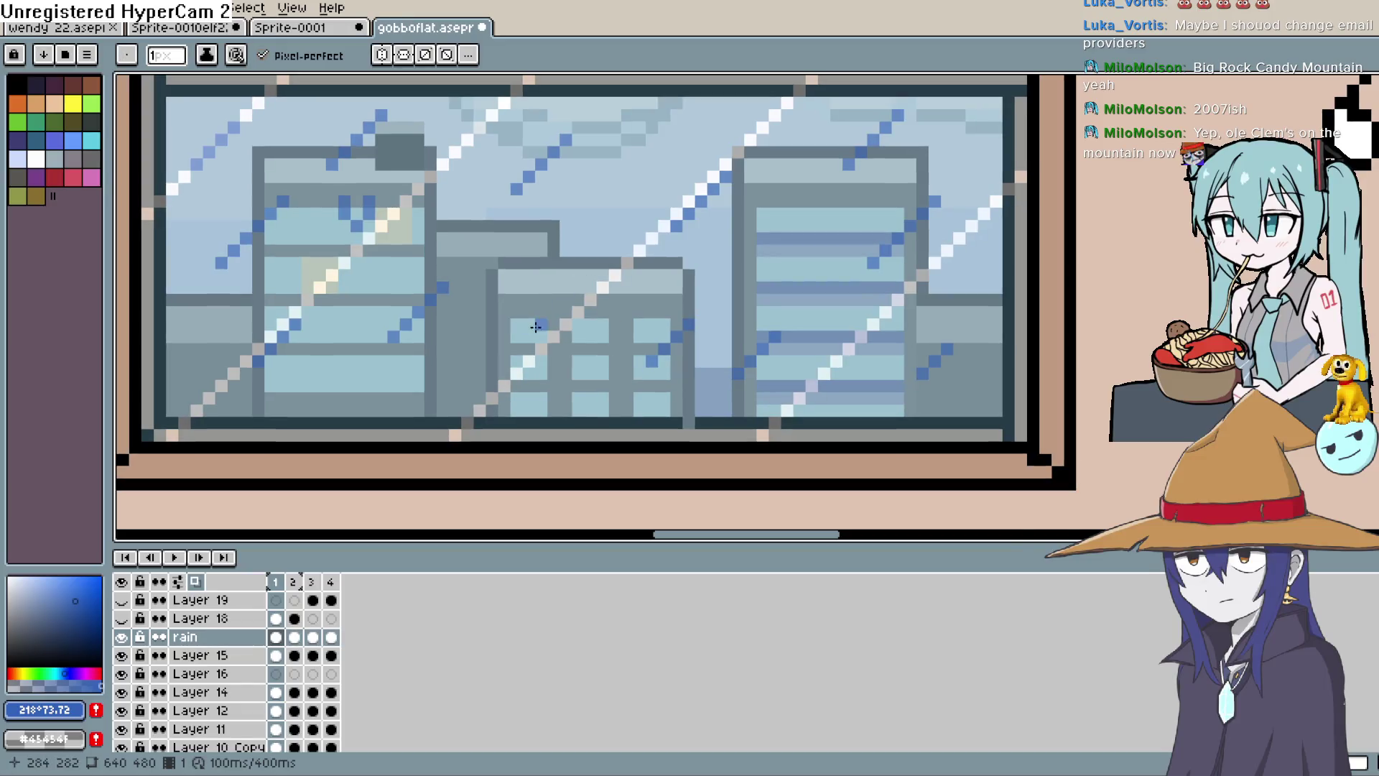
left_click(531, 322)
left_click(553, 321)
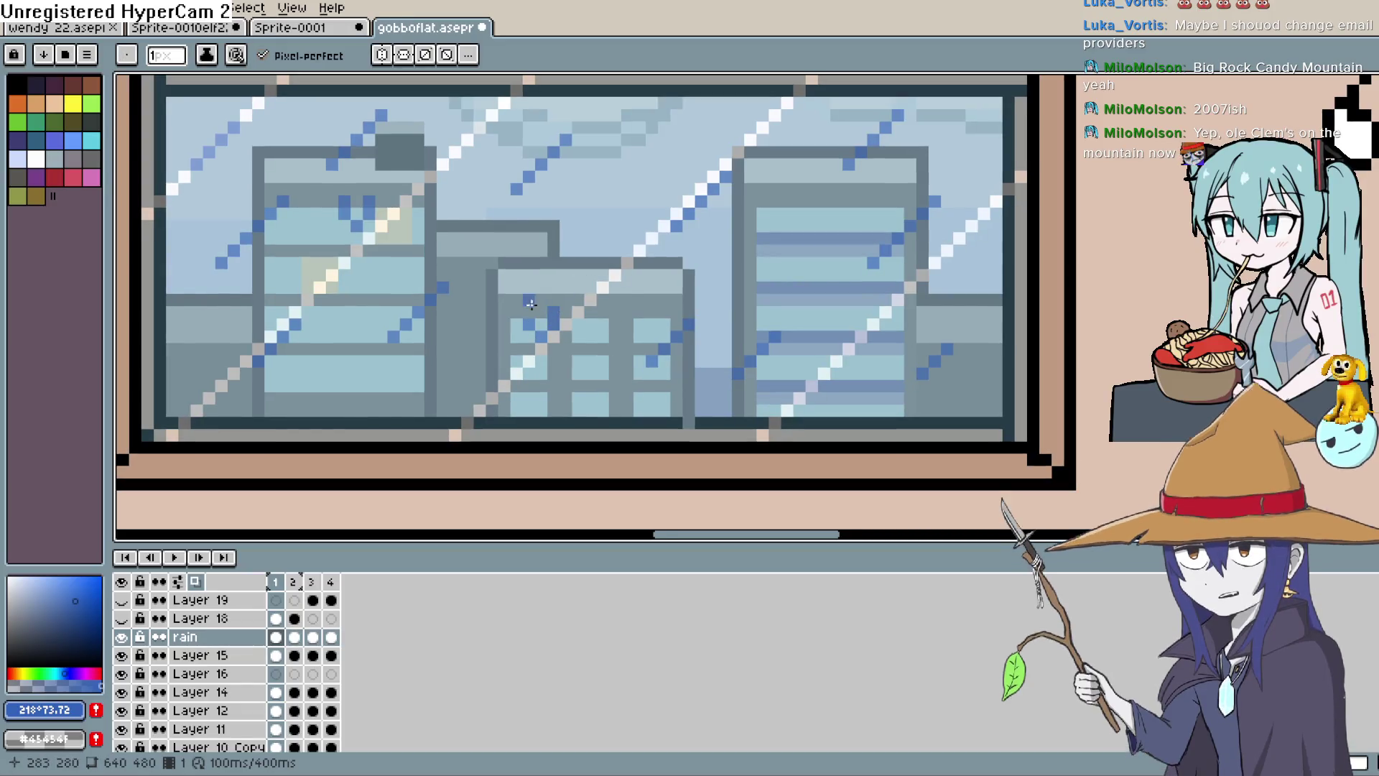
key("h")
left_click_drag(736, 315, 604, 383)
key("b")
left_click(655, 291)
left_click(668, 279)
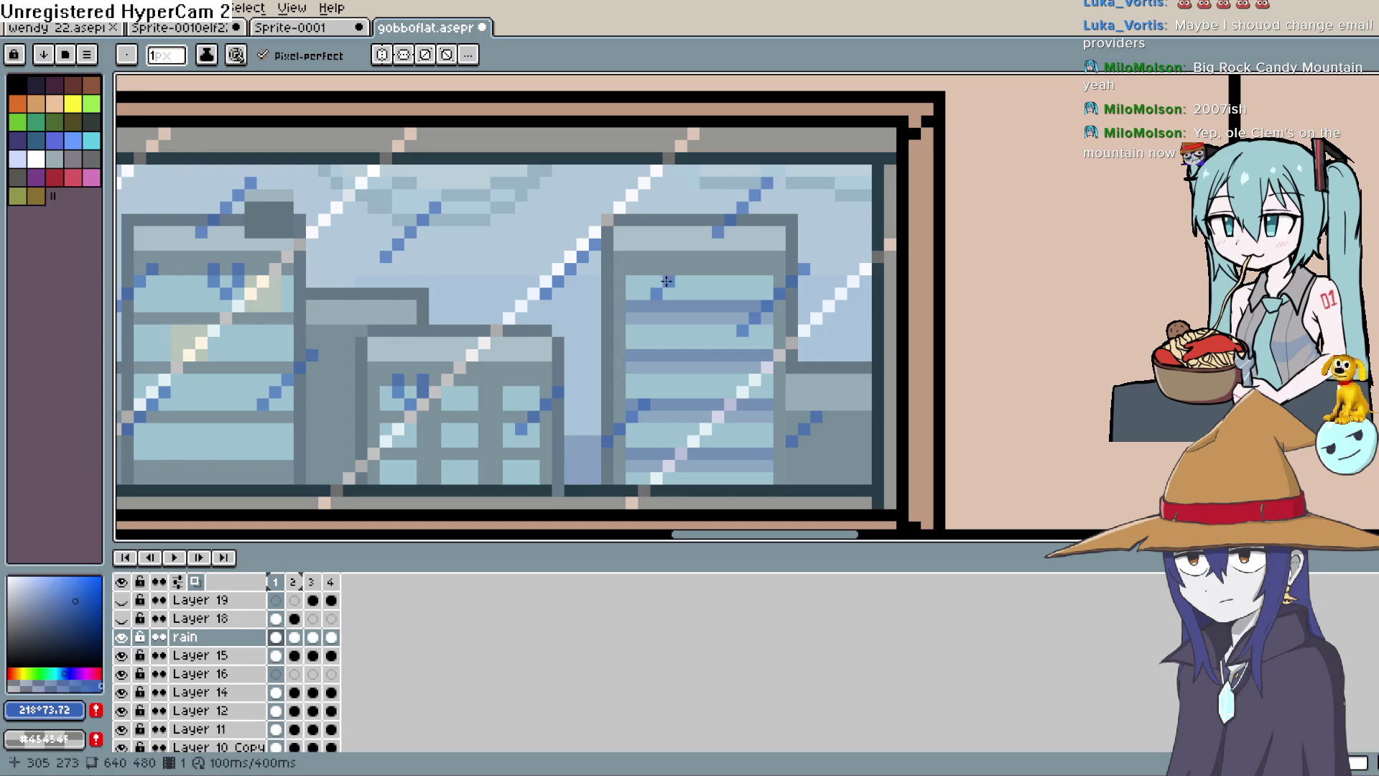
left_click(644, 270)
left_click(644, 280)
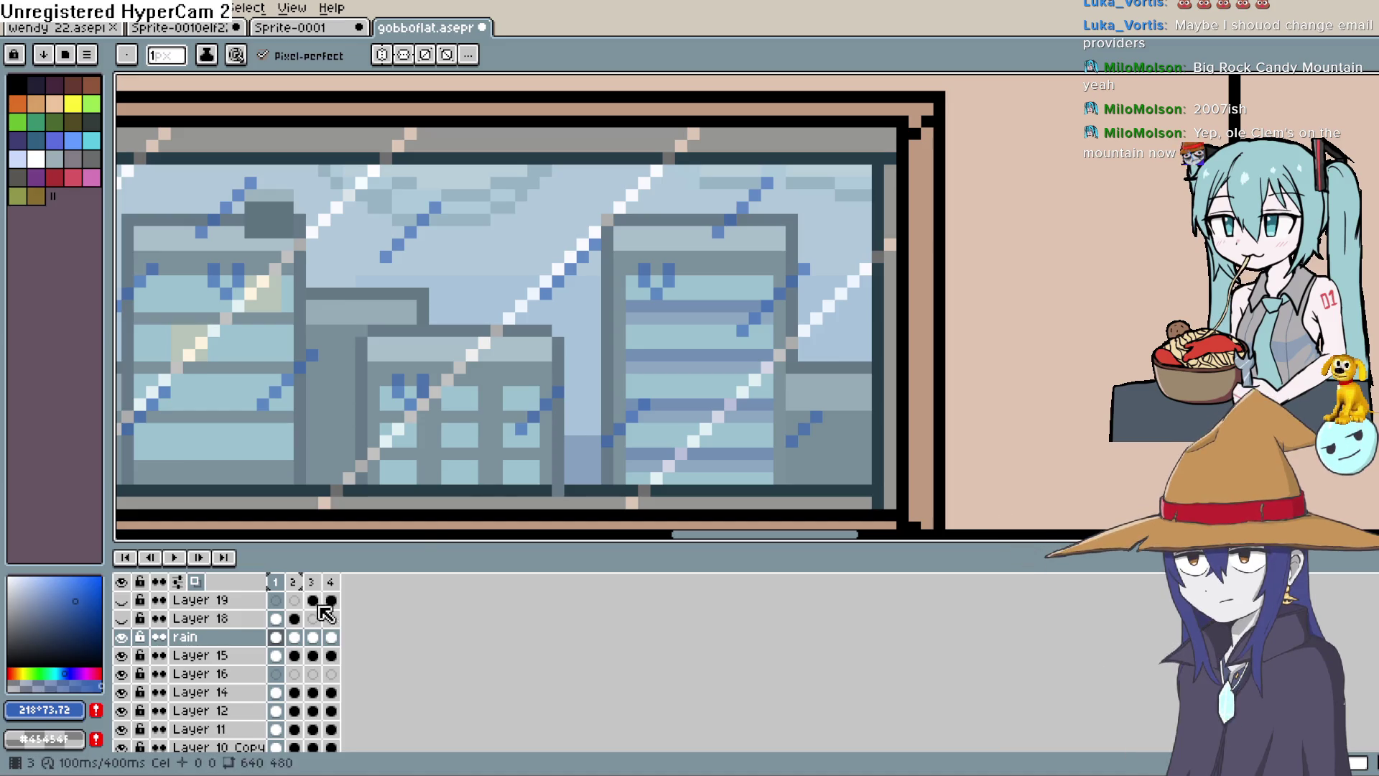
Paint blue rain pixels and a short diagonal streak on frame 2 across the glass.
left_click(297, 638)
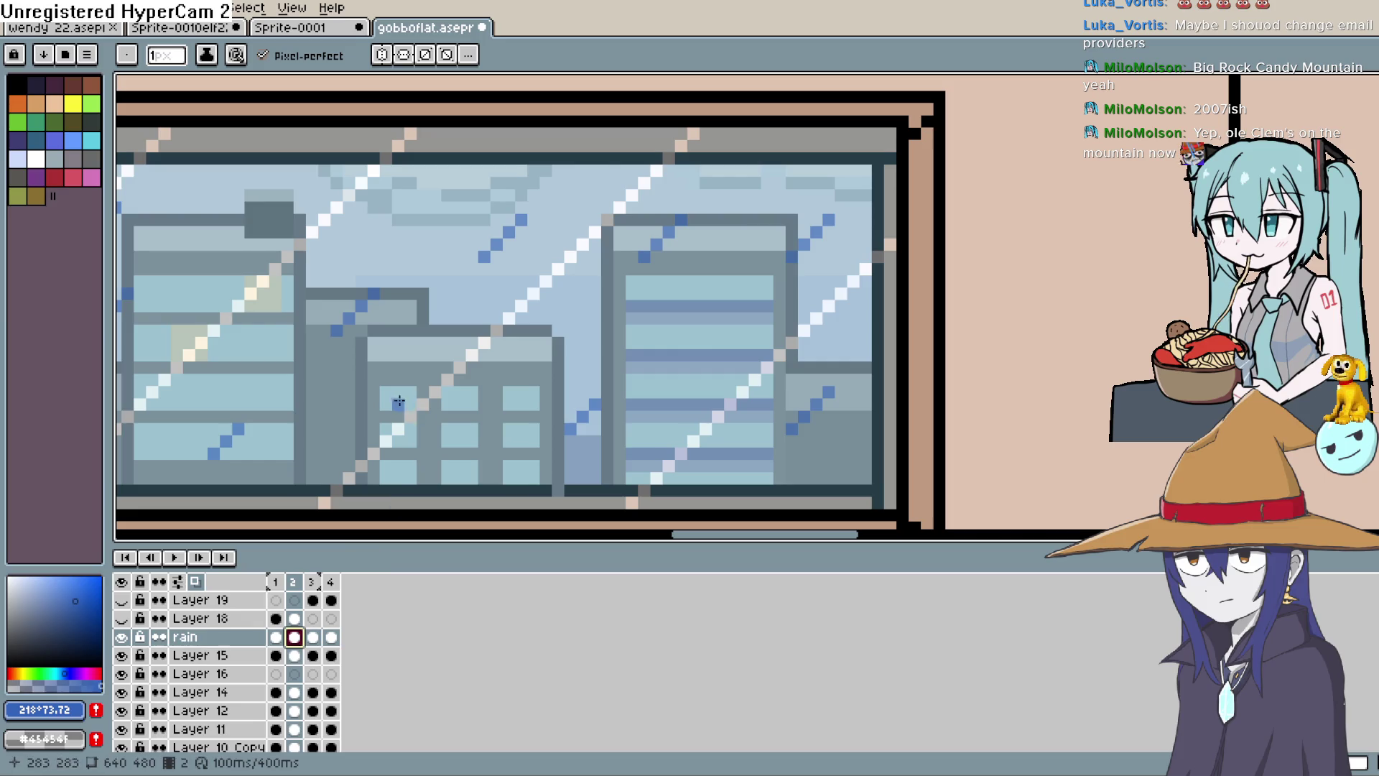
left_click(459, 429)
mouse_move(472, 403)
left_mouse_down()
mouse_move(472, 416)
mouse_move(447, 416)
left_mouse_up()
left_click(385, 230)
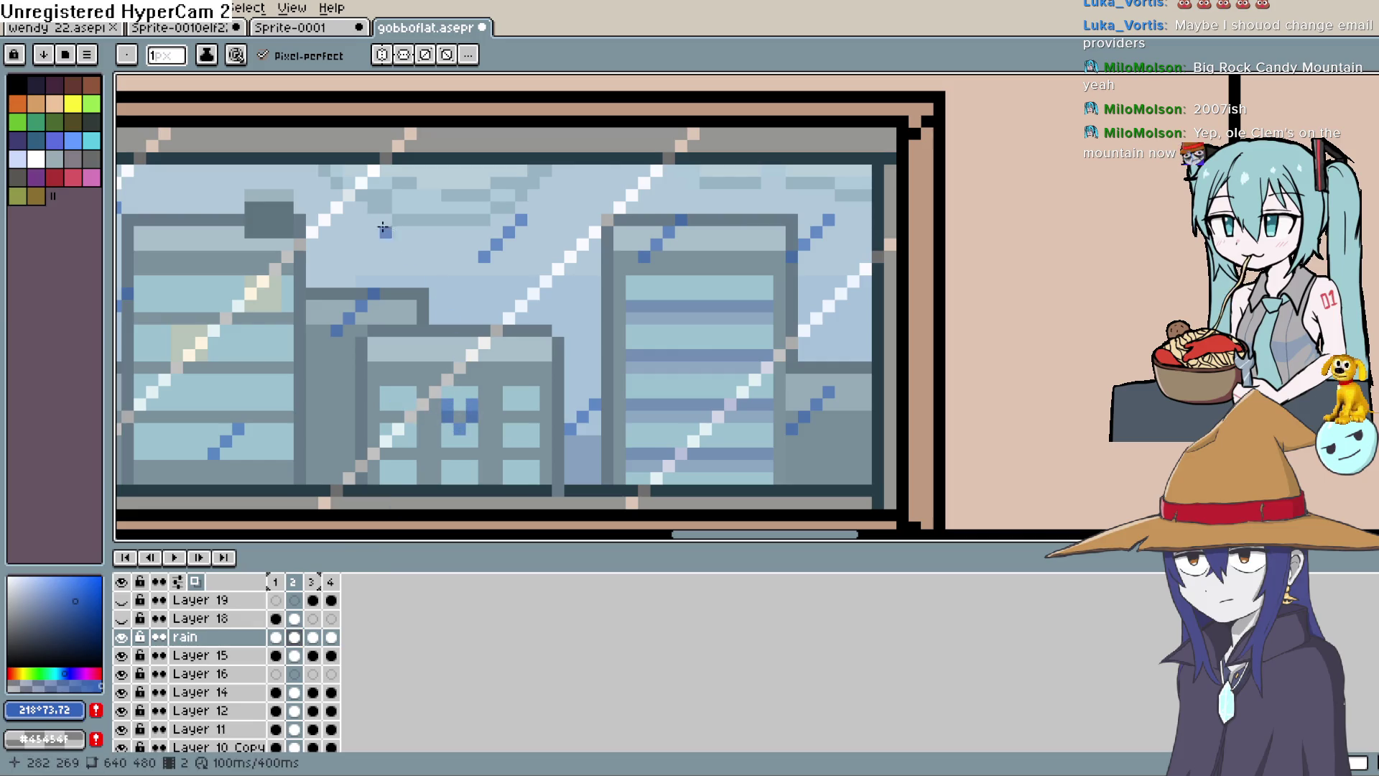
left_click(239, 174)
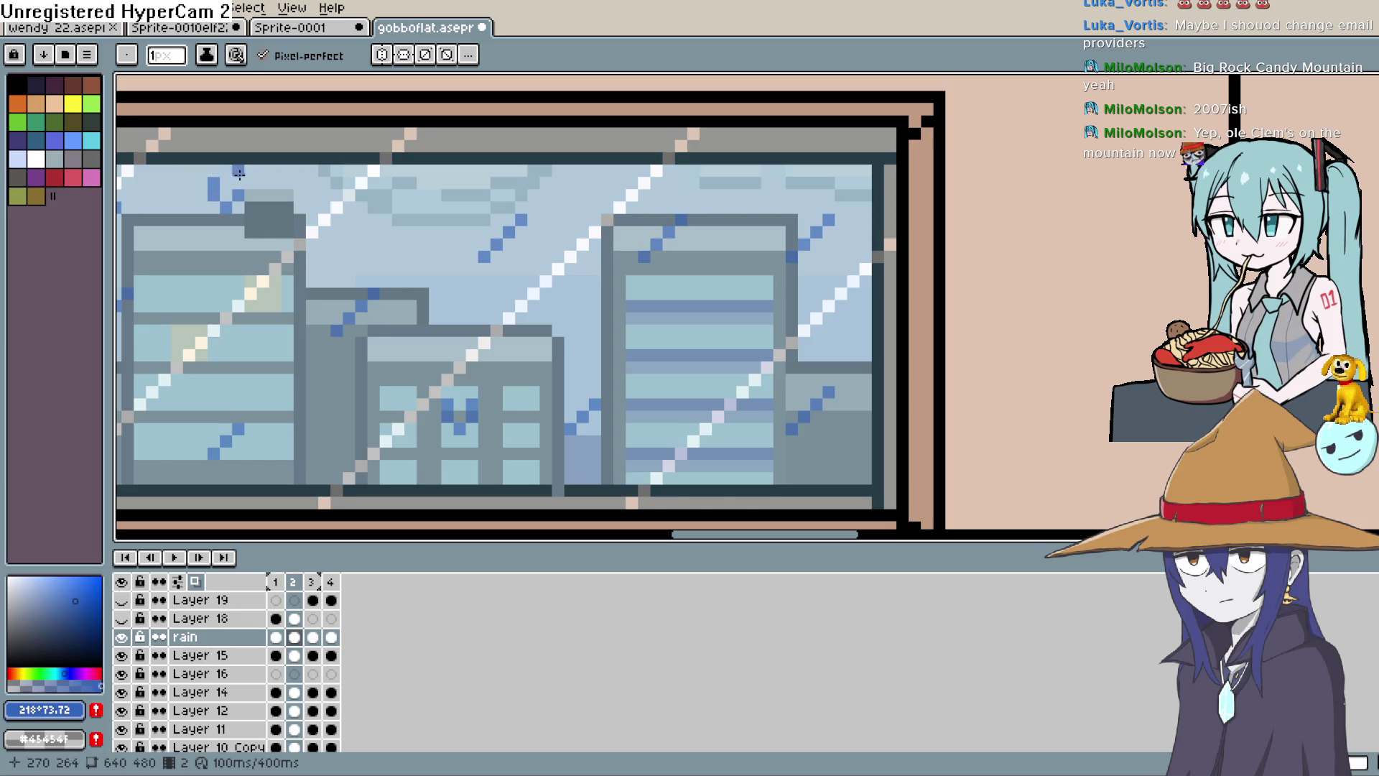
Add a small blue raindrop splash on the tall right-hand building in frame 2.
scroll(639, 376, "right", 2)
scroll(640, 376, "down", 2)
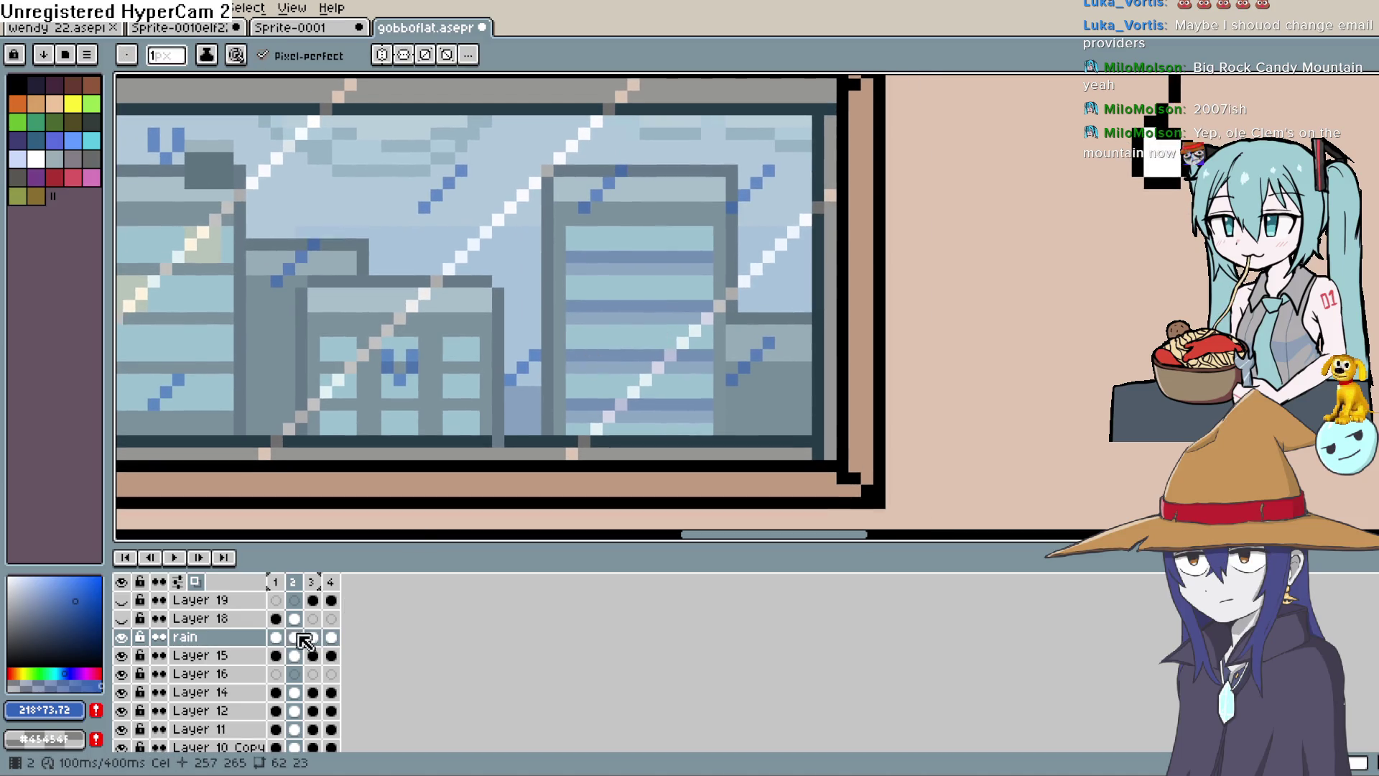
left_click(276, 637)
left_click(291, 642)
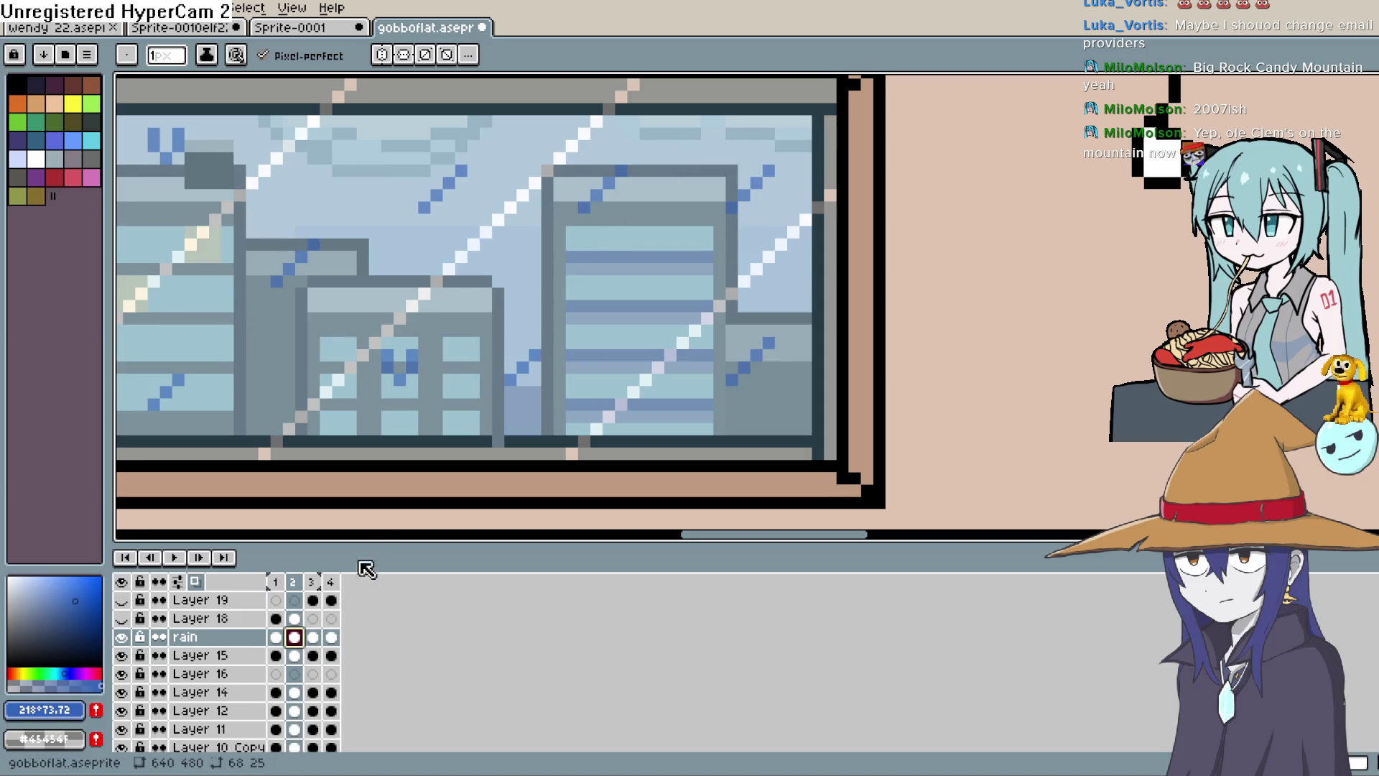
left_click_drag(558, 387, 564, 363)
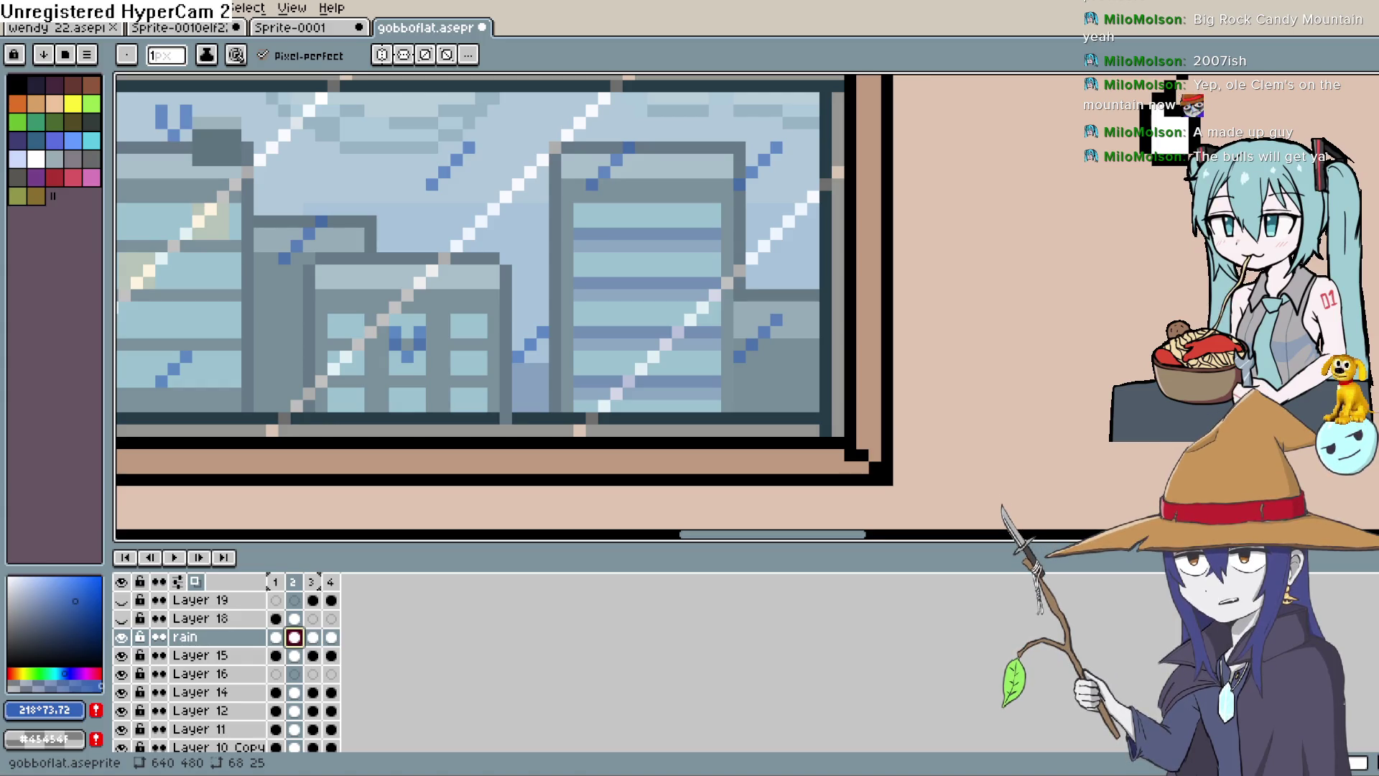
mouse_move(670, 227)
left_mouse_down()
mouse_move(660, 313)
mouse_move(745, 215)
left_mouse_up()
left_click(720, 204)
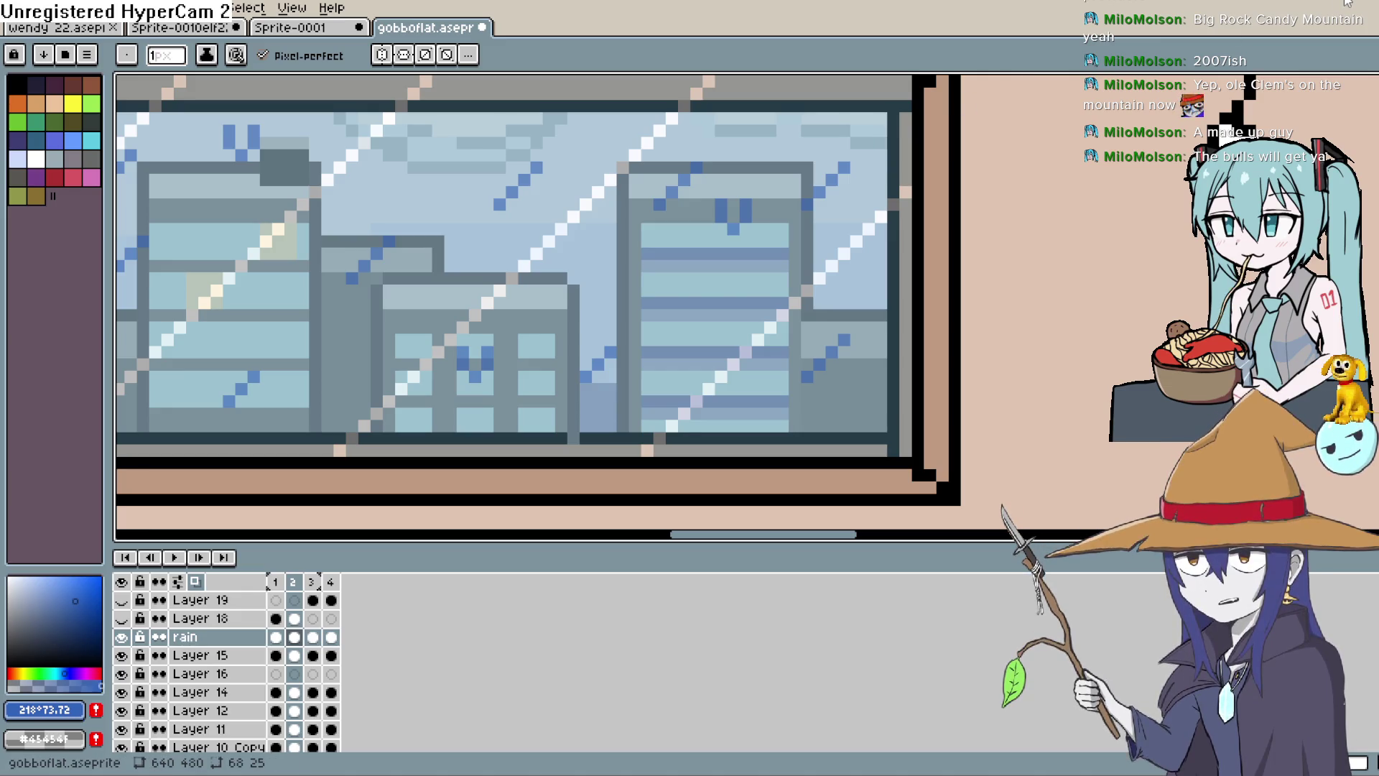
Preview the rain loop and stop on frame 3 of the rain layer.
scroll(945, 320, "down", 3)
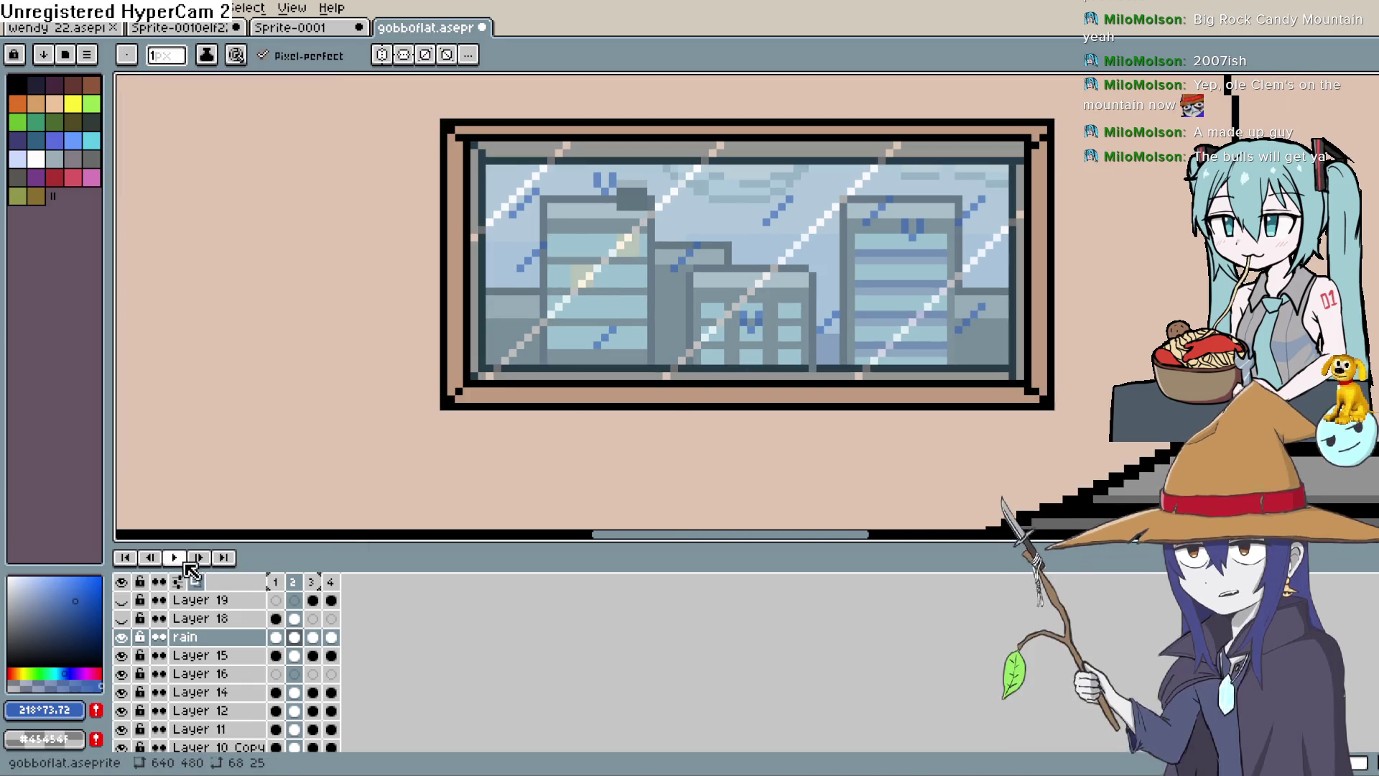
left_click(181, 558)
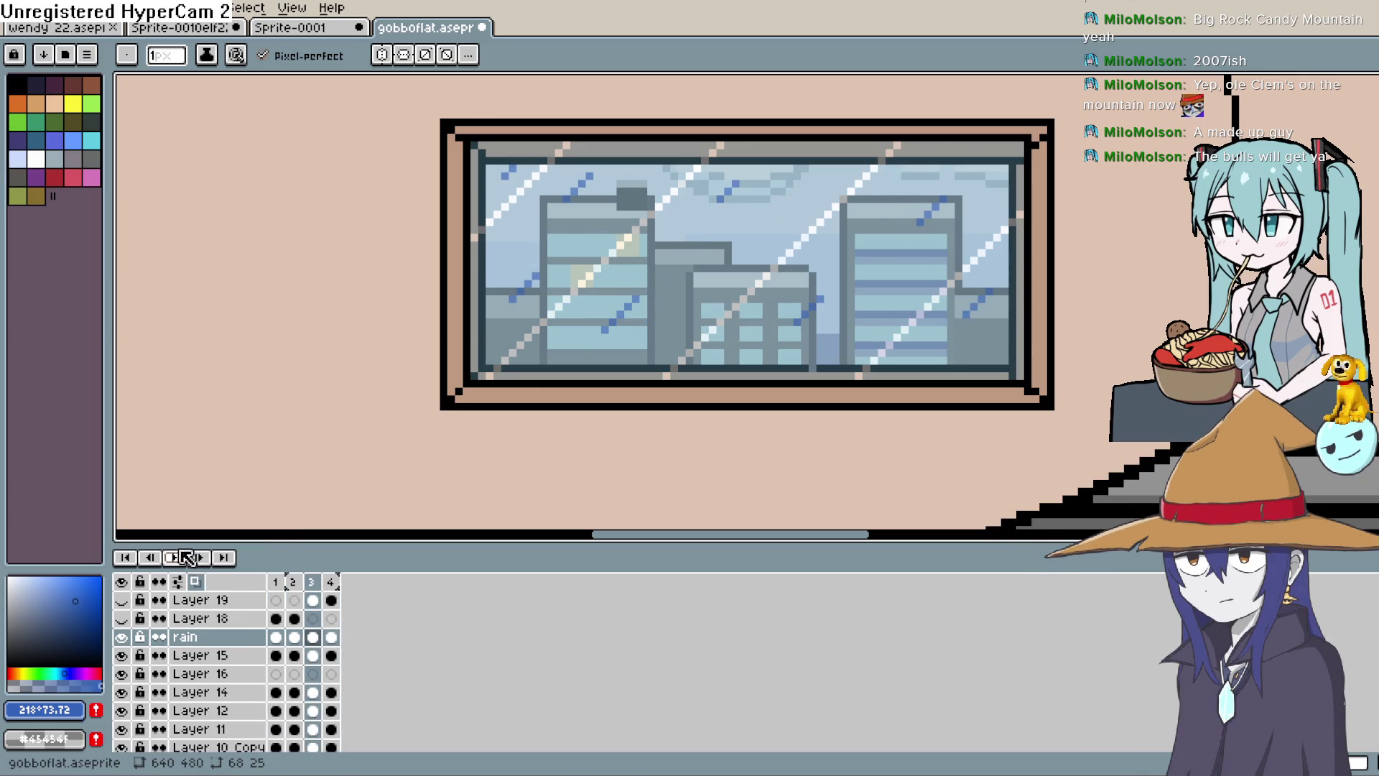
left_click(174, 557)
double_click(313, 637)
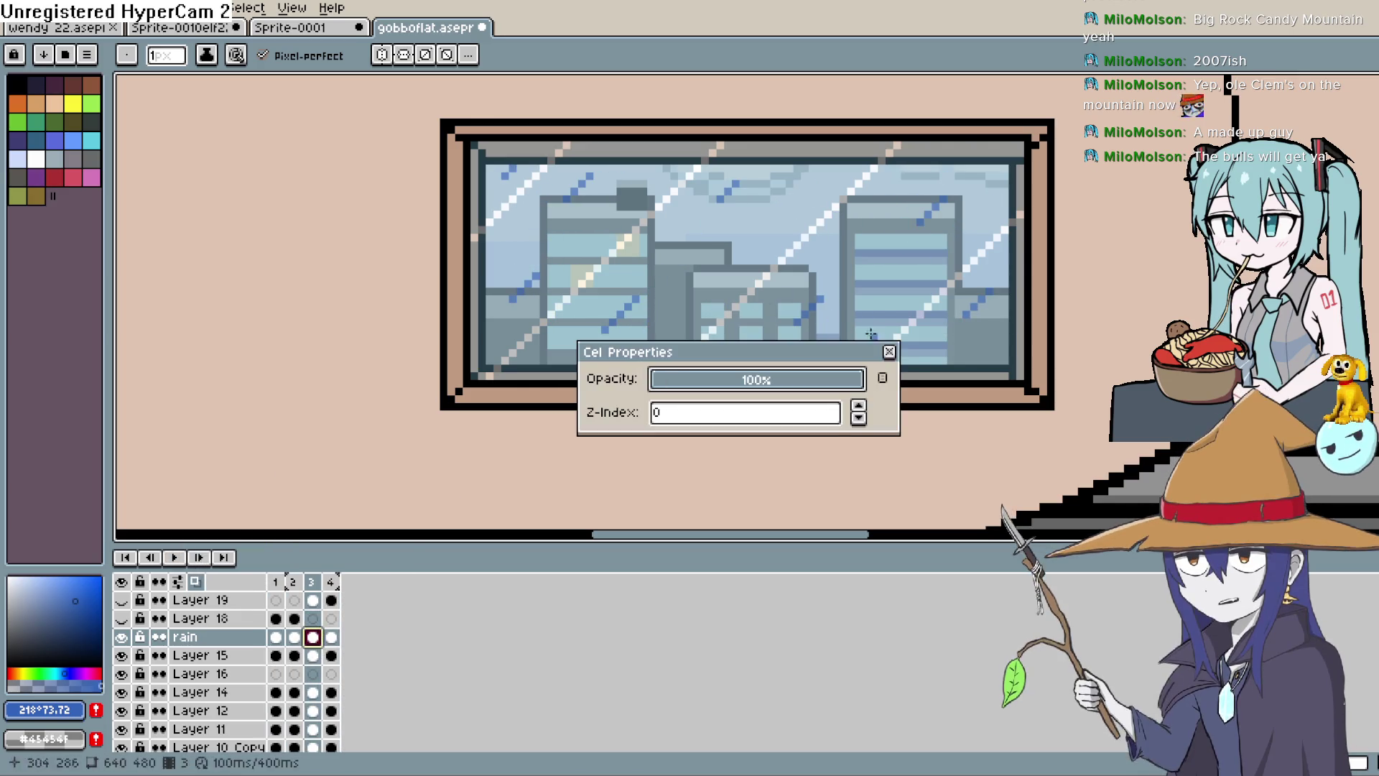
key("Escape")
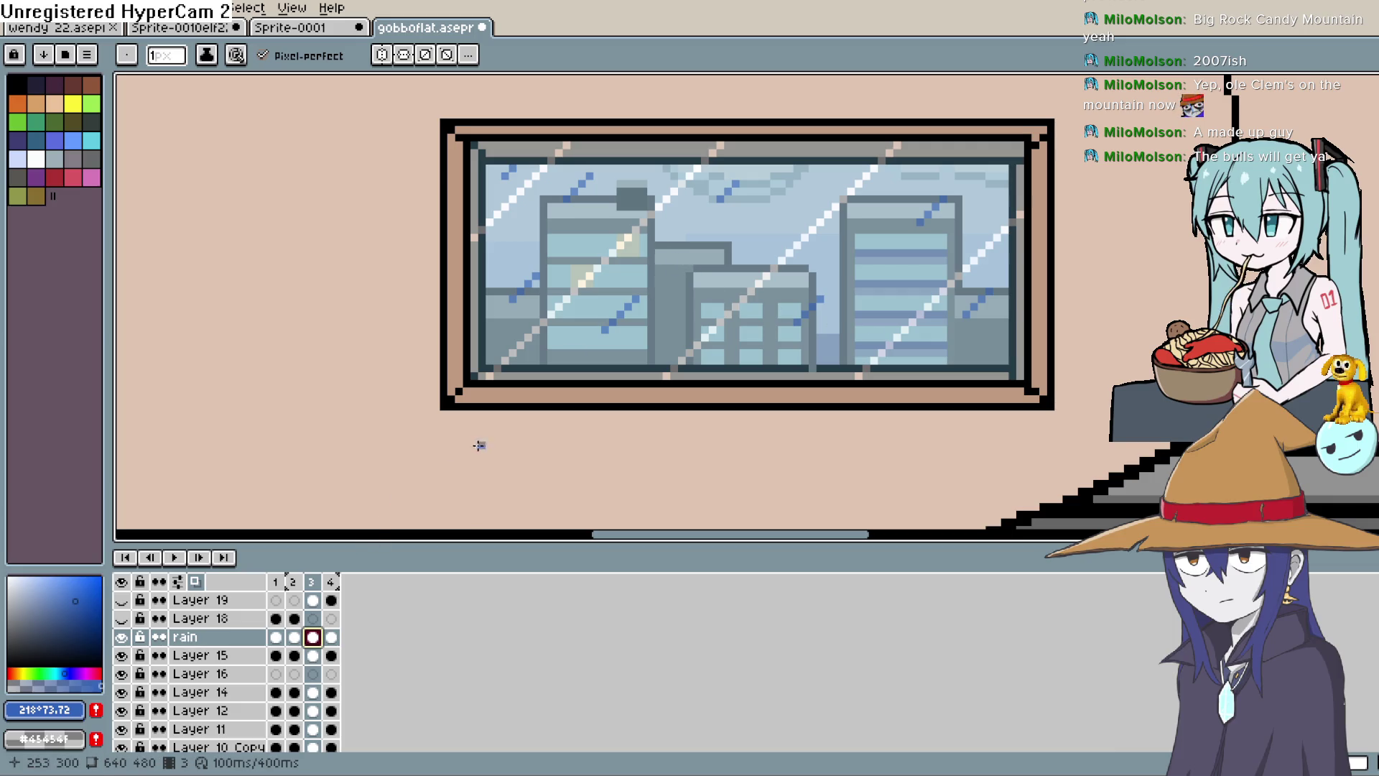
Add a blue raindrop pixel near the upper right of the glass on frame 3.
key("Left")
key("Right")
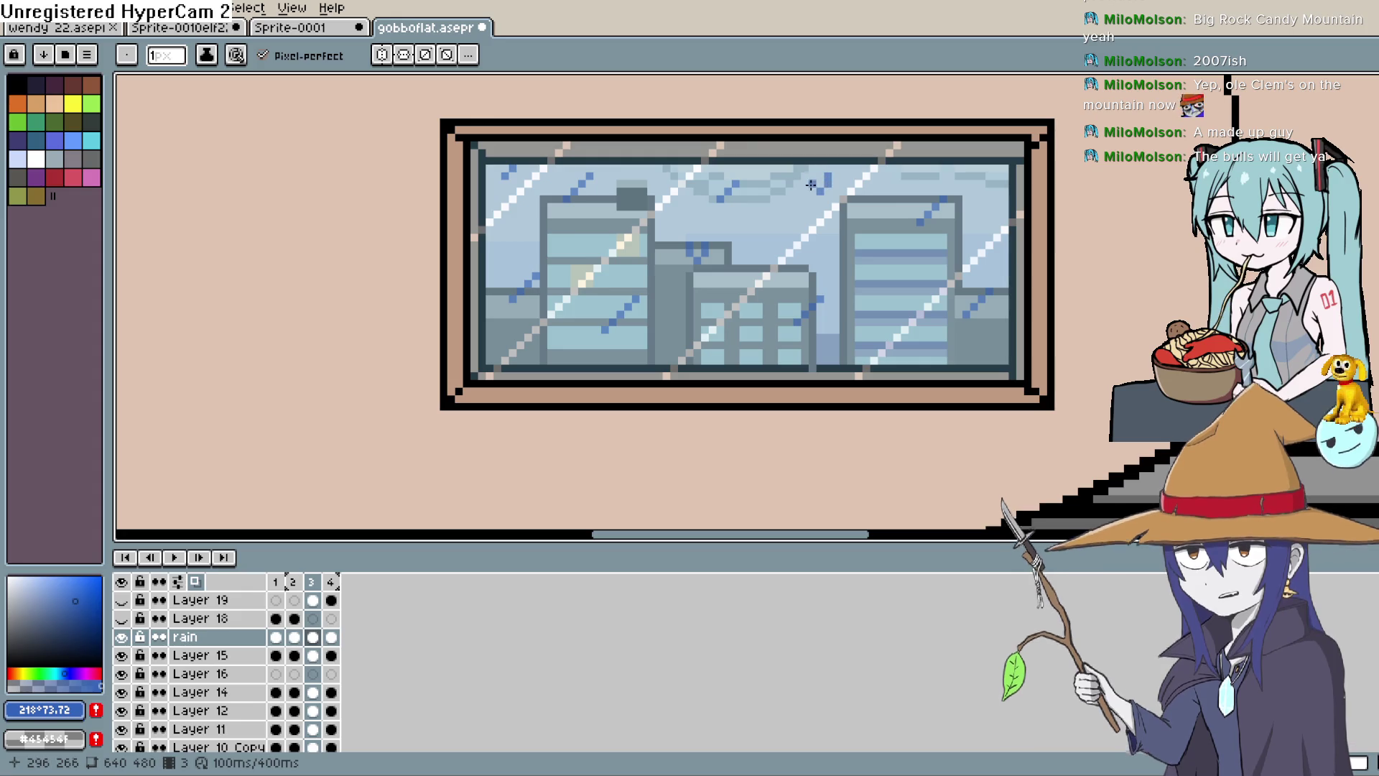
left_click(813, 176)
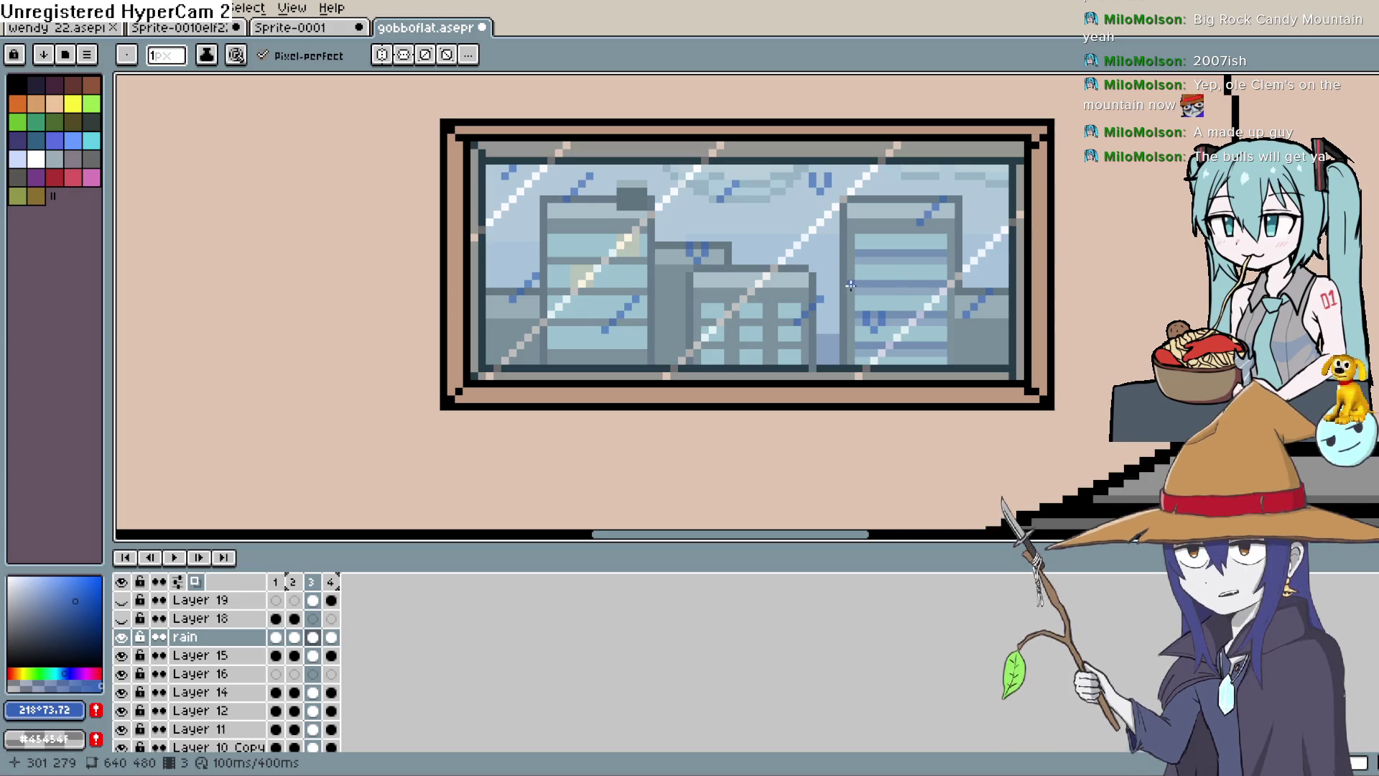
key("Right")
key("Right")
key("Right")
key("Right")
key("Right")
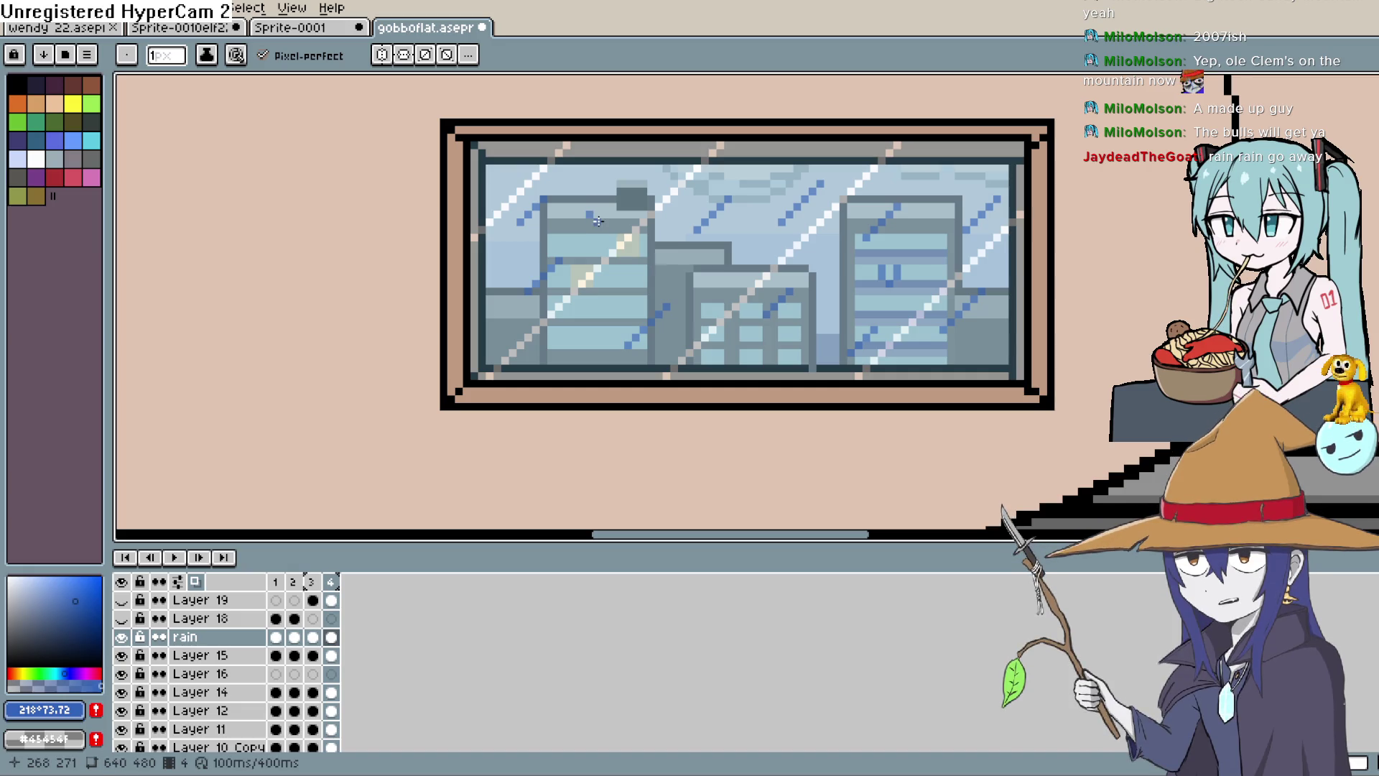
Draw two short blue rain streaks on frame 4 near the left building, then replay the loop.
left_click_drag(605, 220, 605, 205)
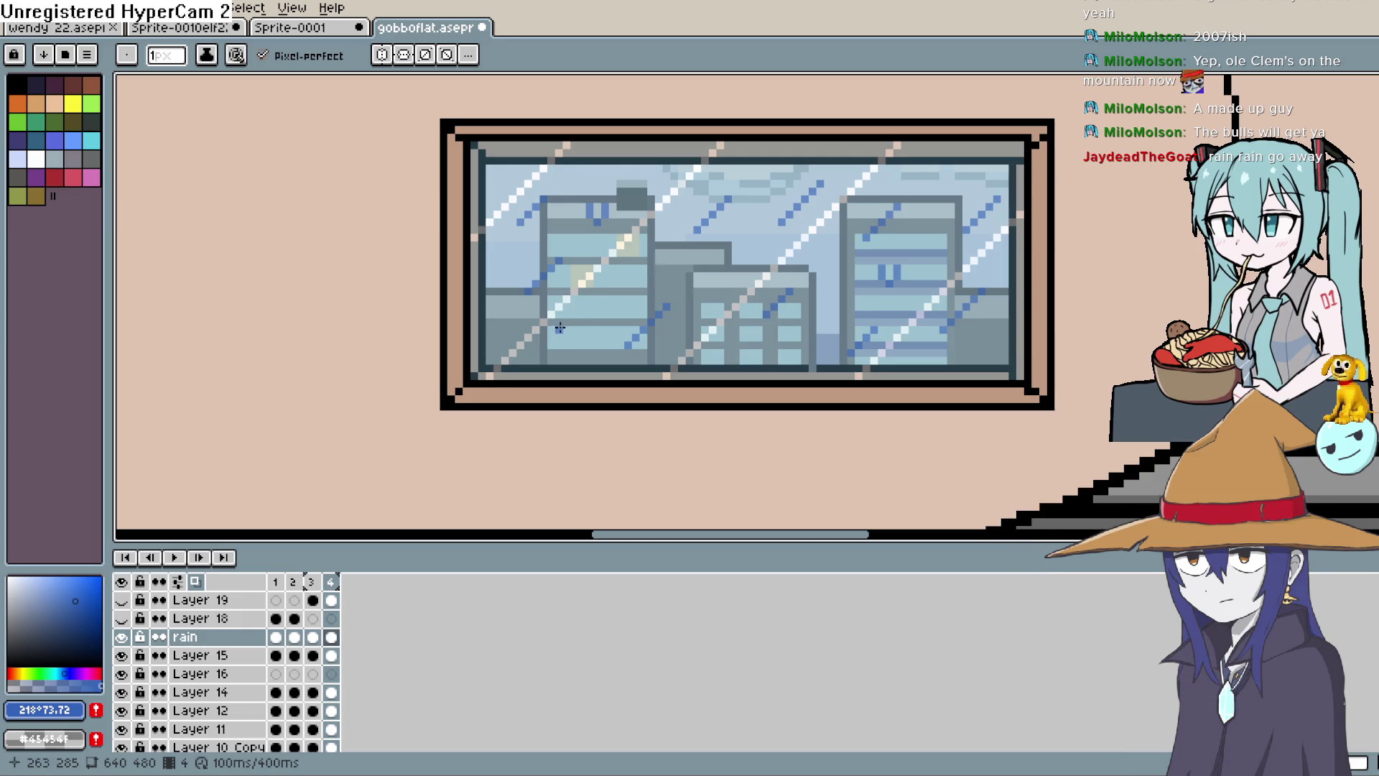
left_click_drag(560, 327, 576, 328)
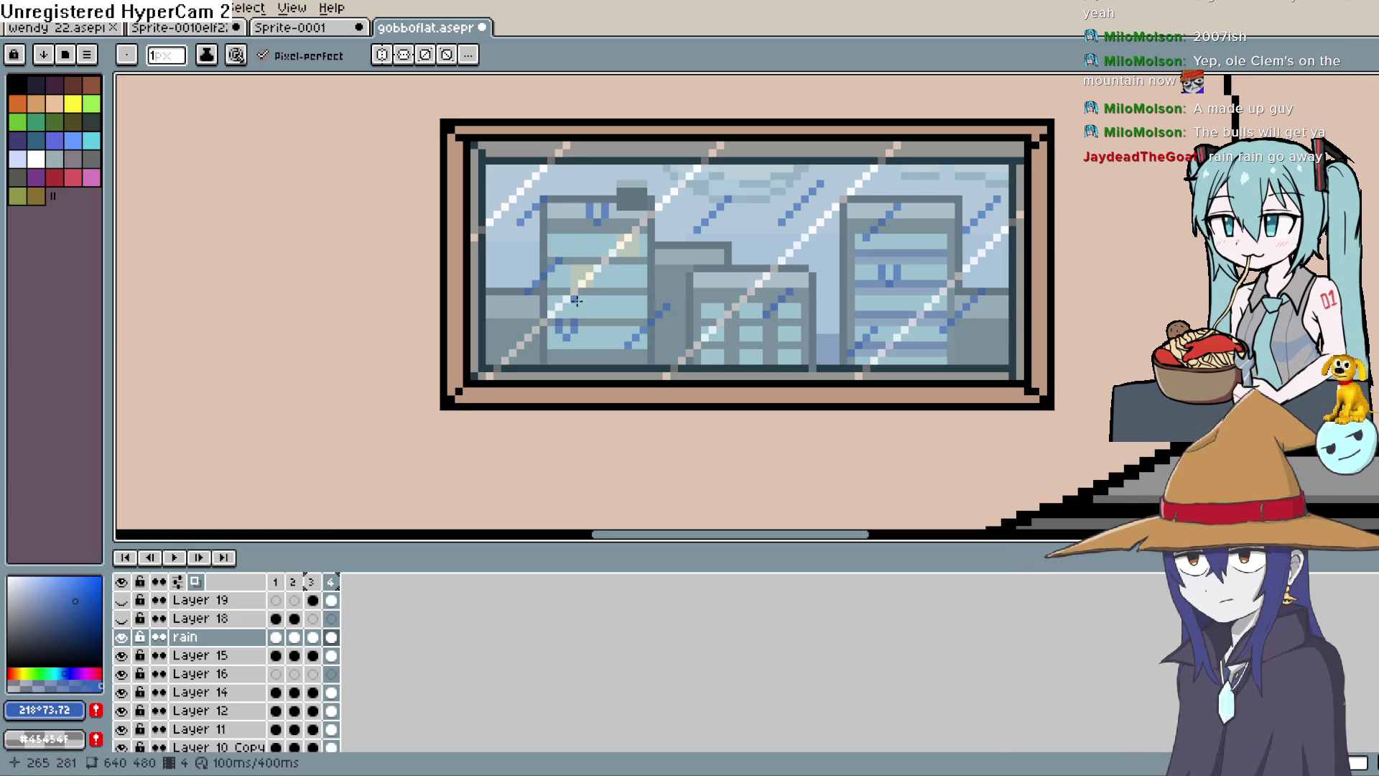
left_click(184, 558)
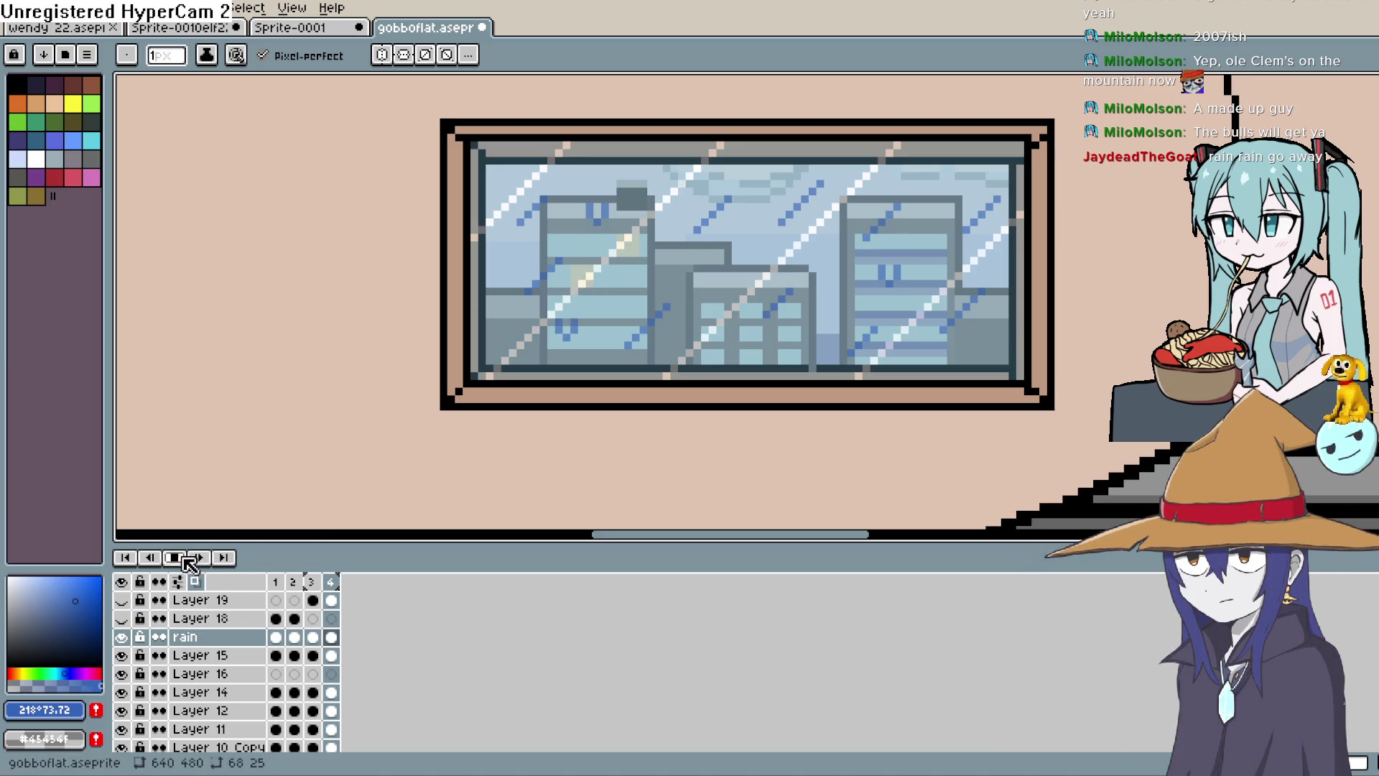
scroll(962, 309, "down", 1)
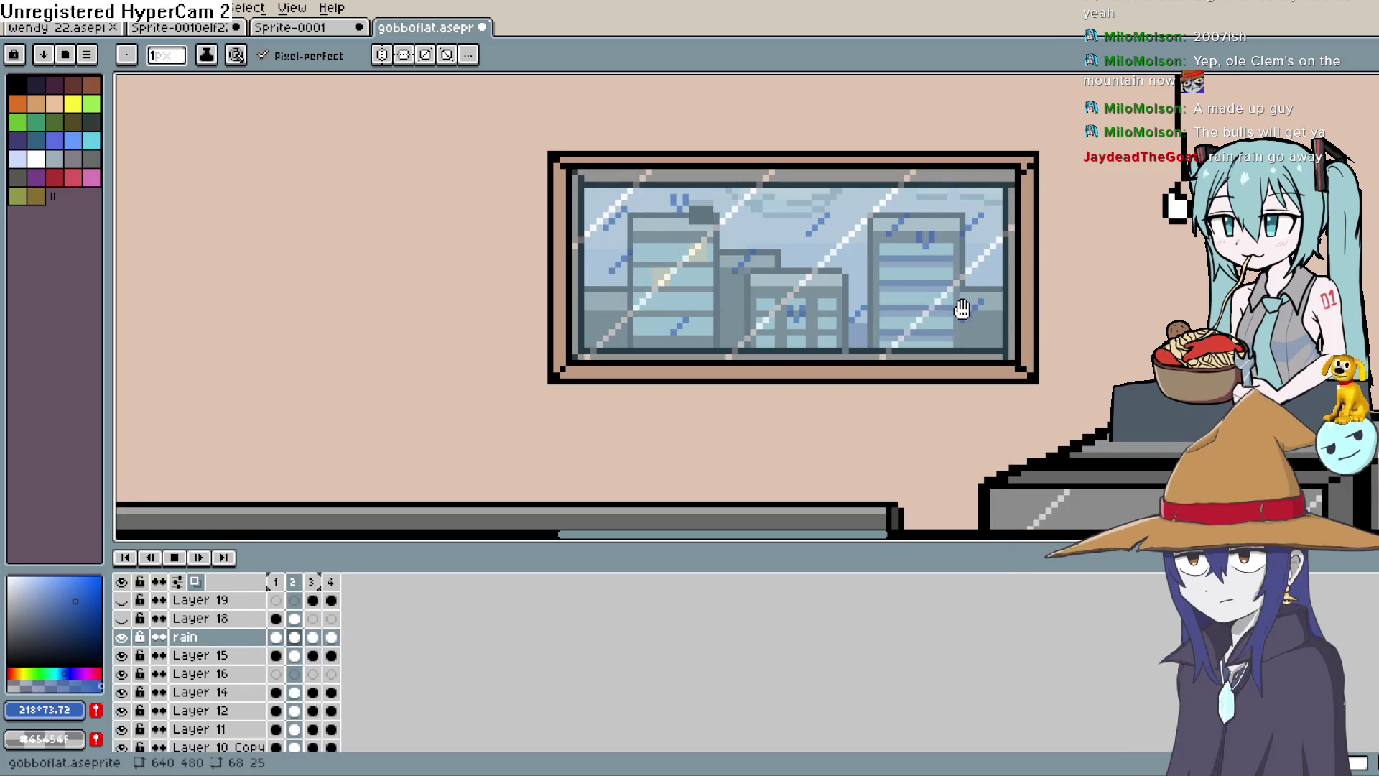
left_click(174, 558)
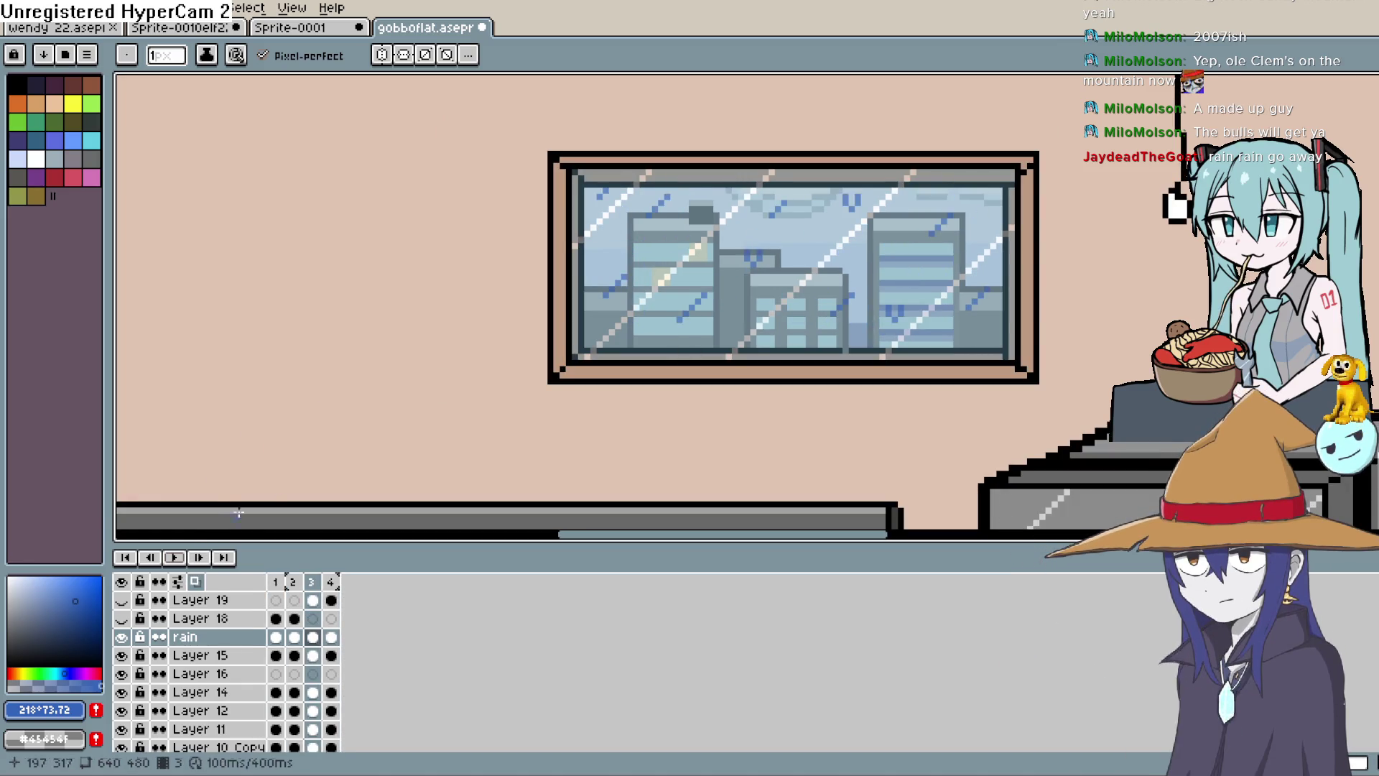
key("plus")
Start the looping four-frame rain preview and pan across the window artwork.
key("e")
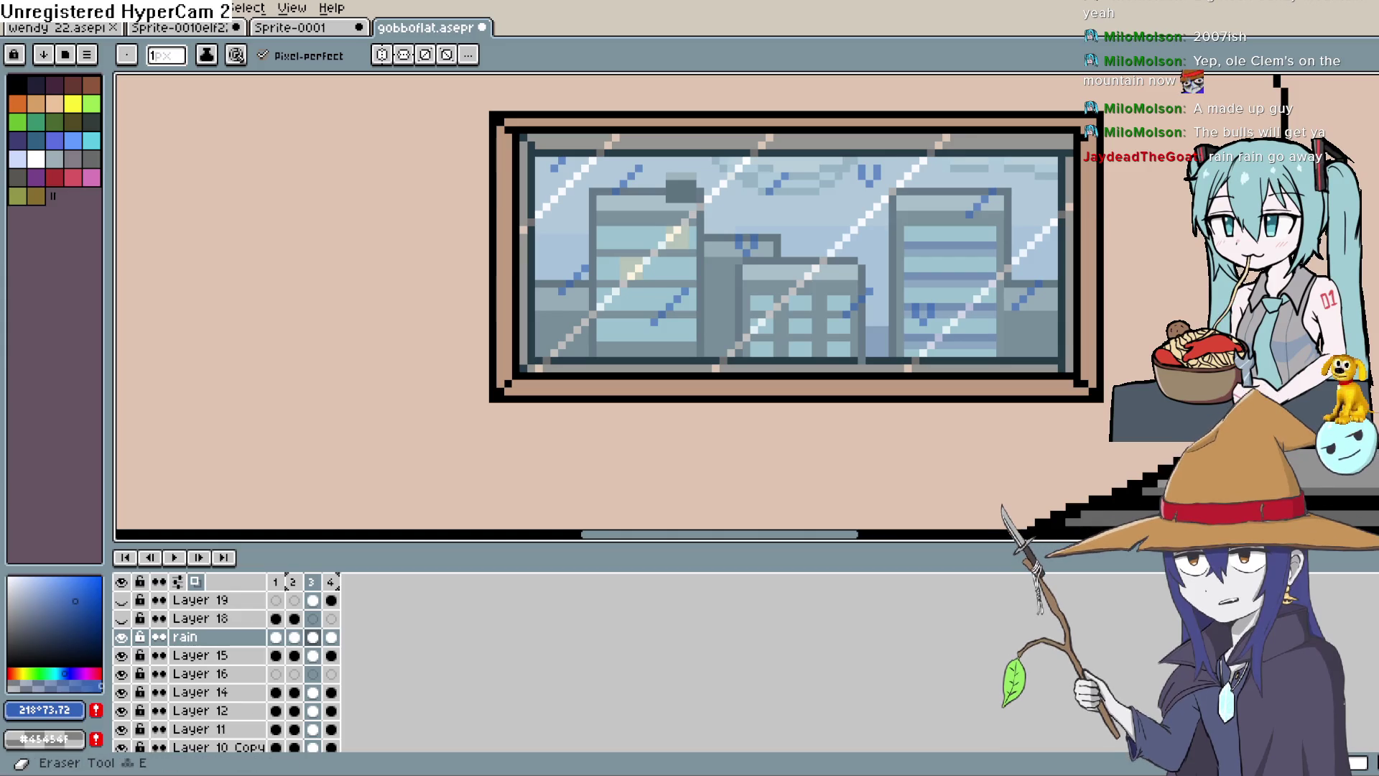
left_click(175, 558)
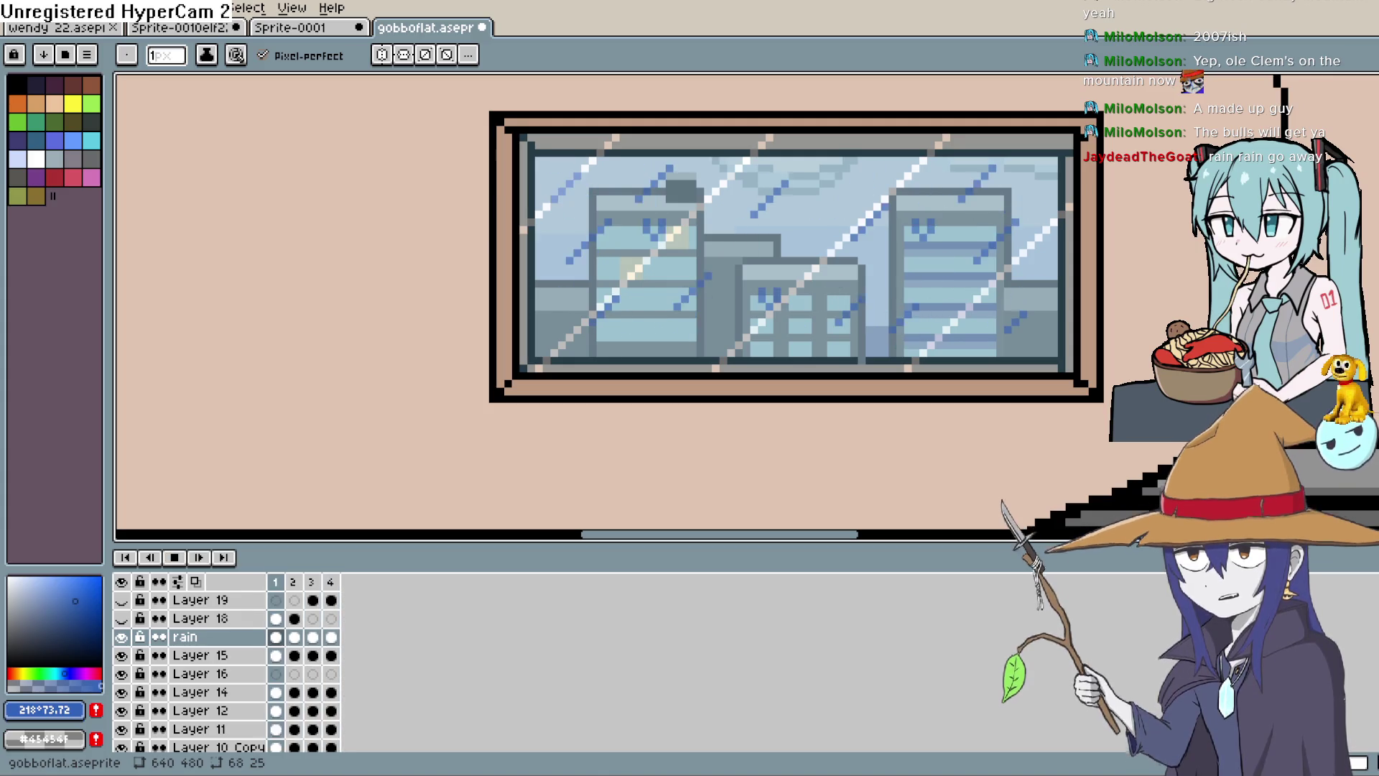
left_click_drag(862, 352, 816, 345)
scroll(782, 330, "up", 1)
Zoom out and recentre the view on the whole framed window while the rain loops.
scroll(779, 330, "down", 2)
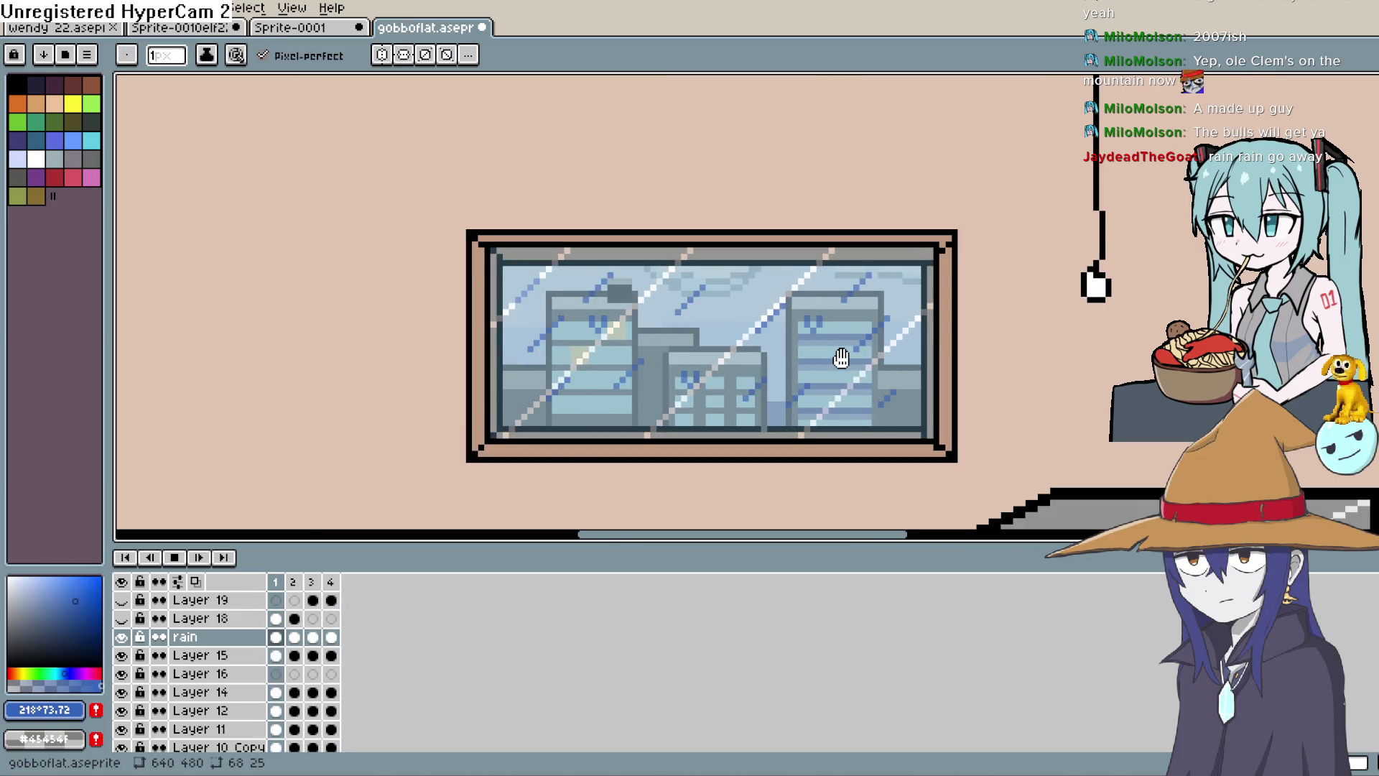
left_click_drag(823, 344, 799, 350)
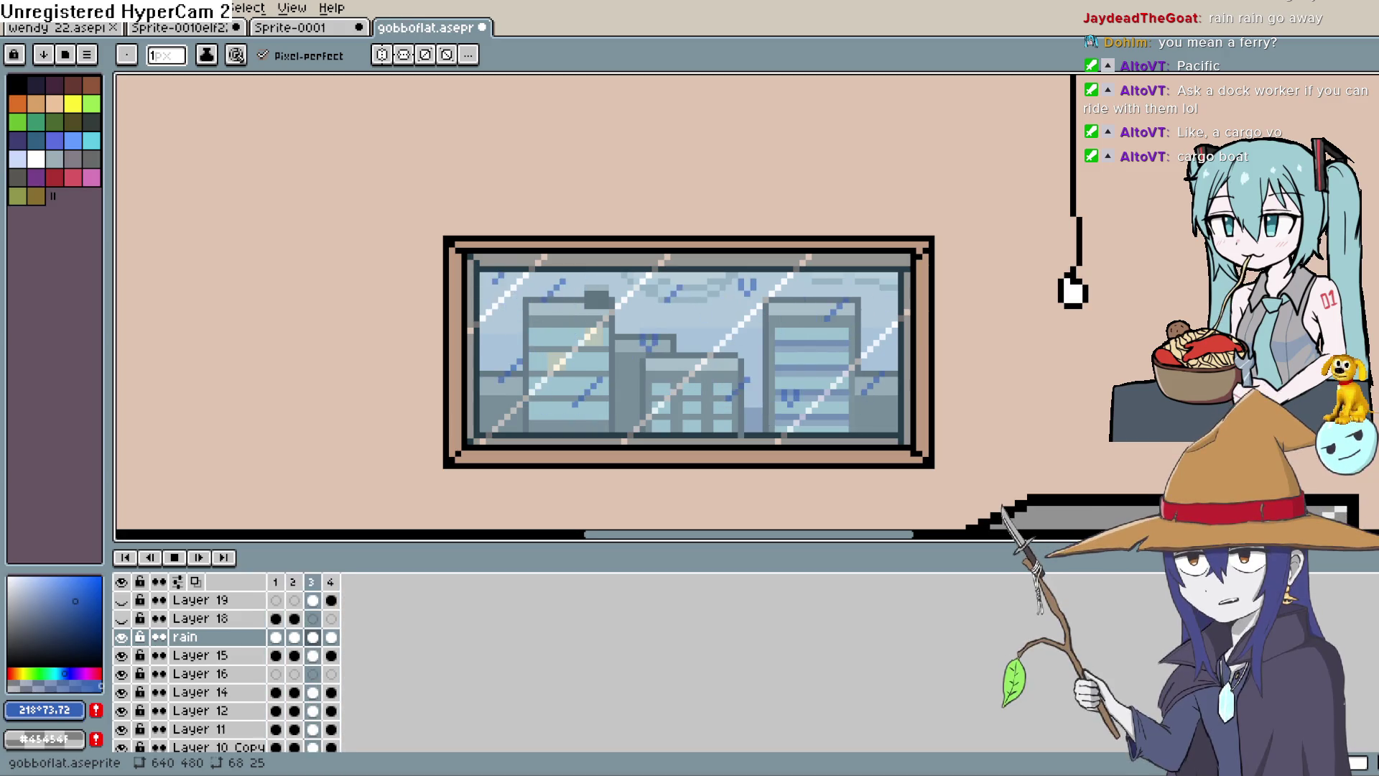
left_click_drag(767, 364, 737, 282)
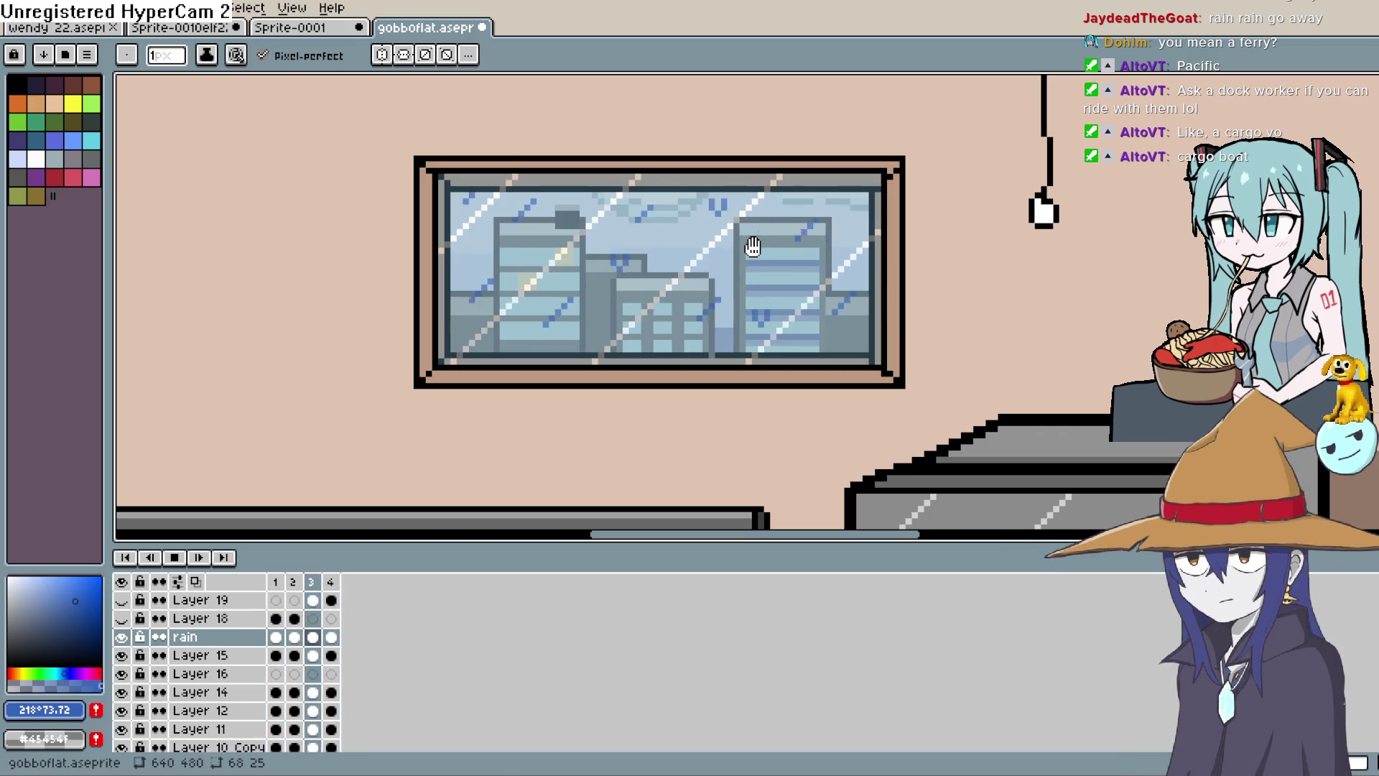
Stop playback, add a new layer above Layer 19, and pick black.
left_click(174, 557)
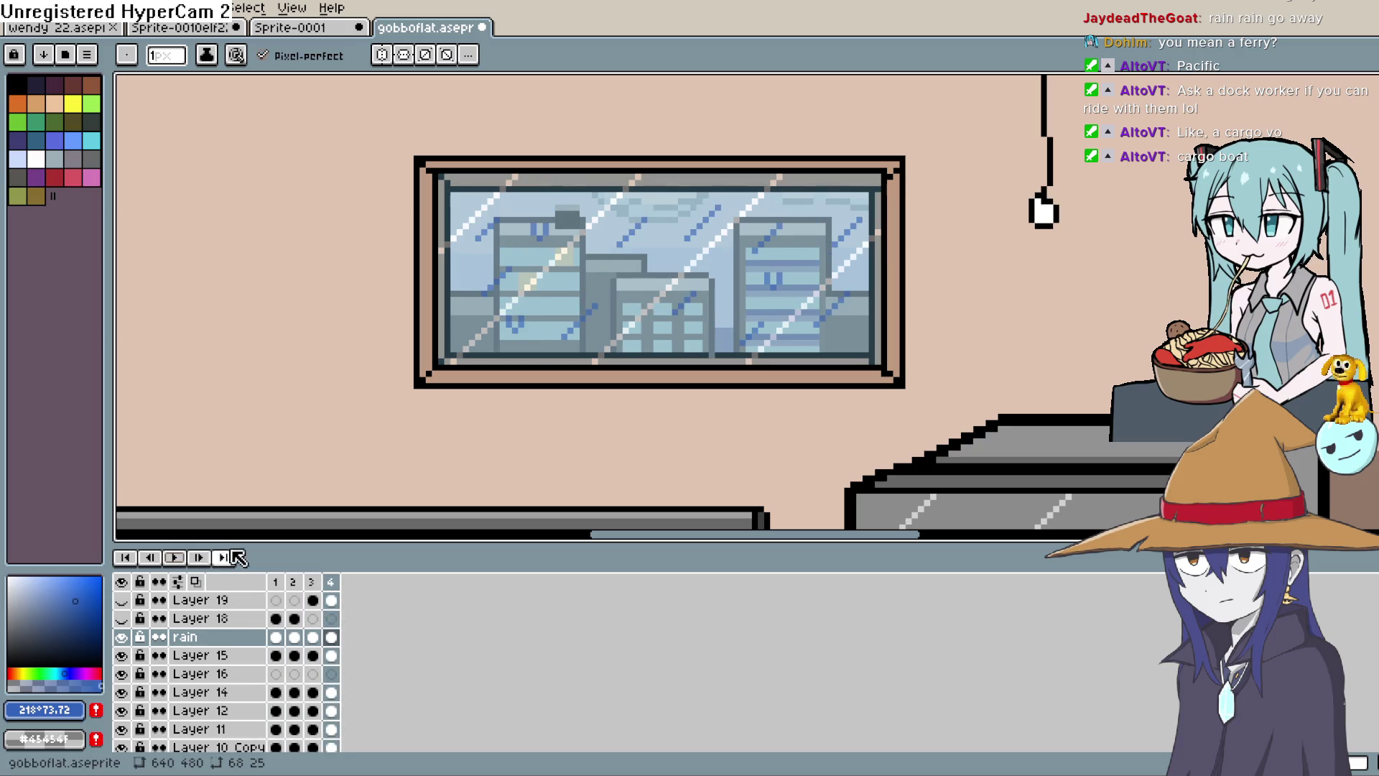
left_click(275, 600)
key("shift+n")
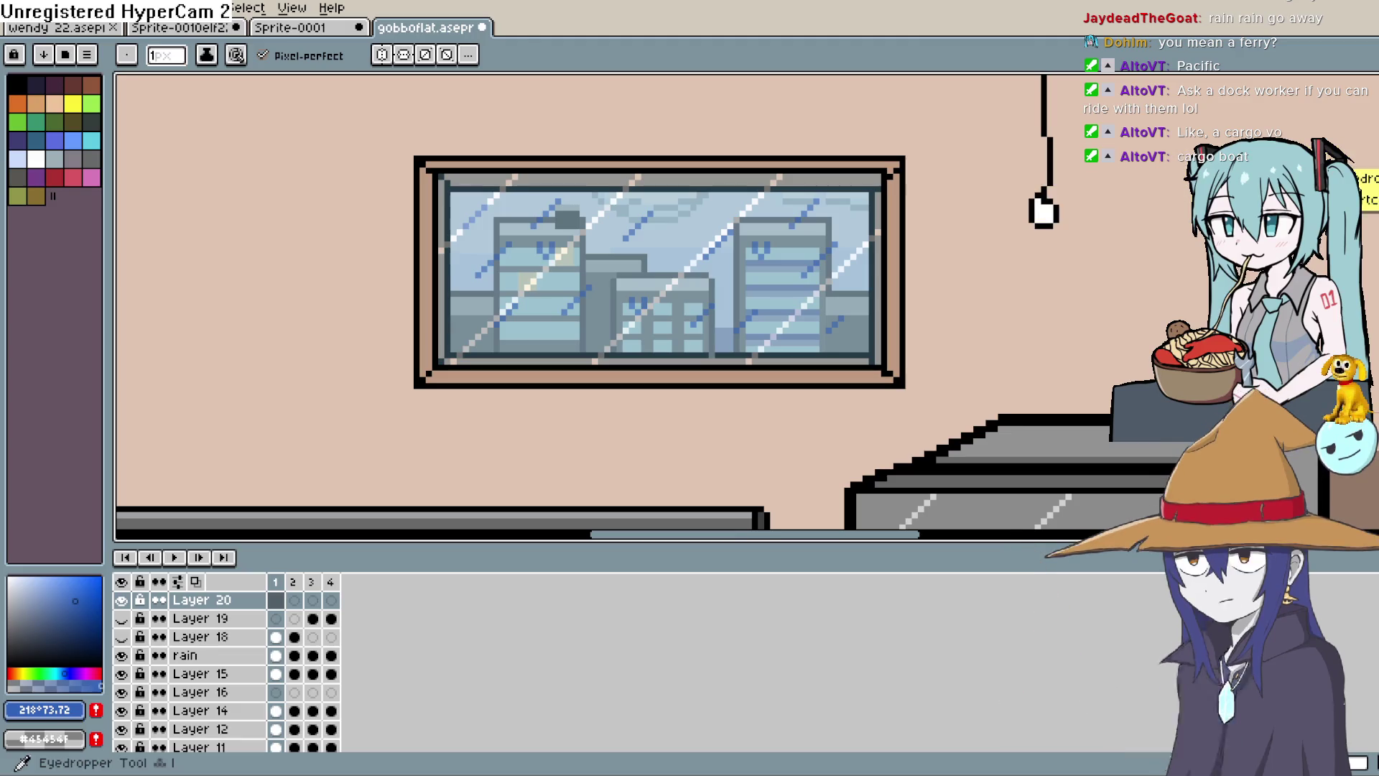
key("i")
left_click(1235, 90)
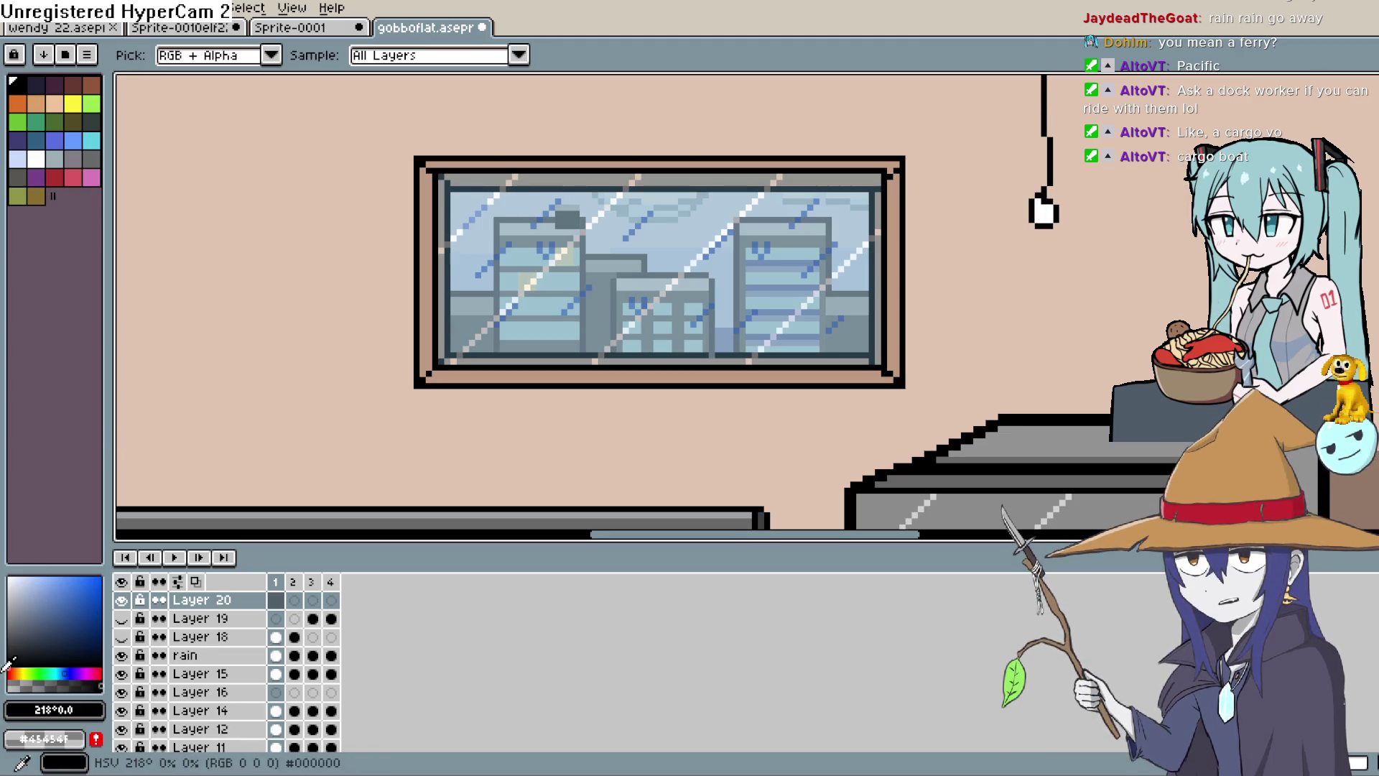
key("b")
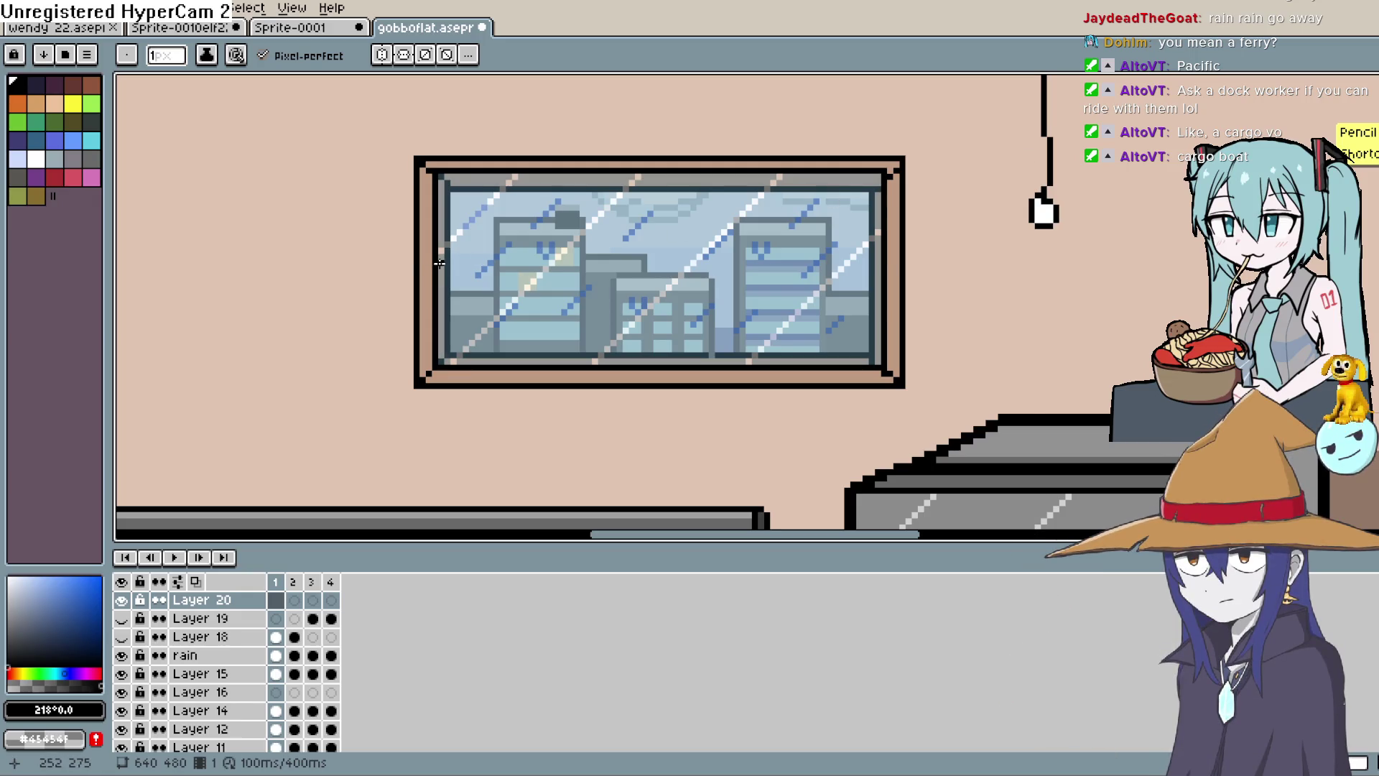
Draw two parallel 1px black horizontal lines across the window glass.
left_click_drag(440, 264, 502, 308)
key("ctrl+z")
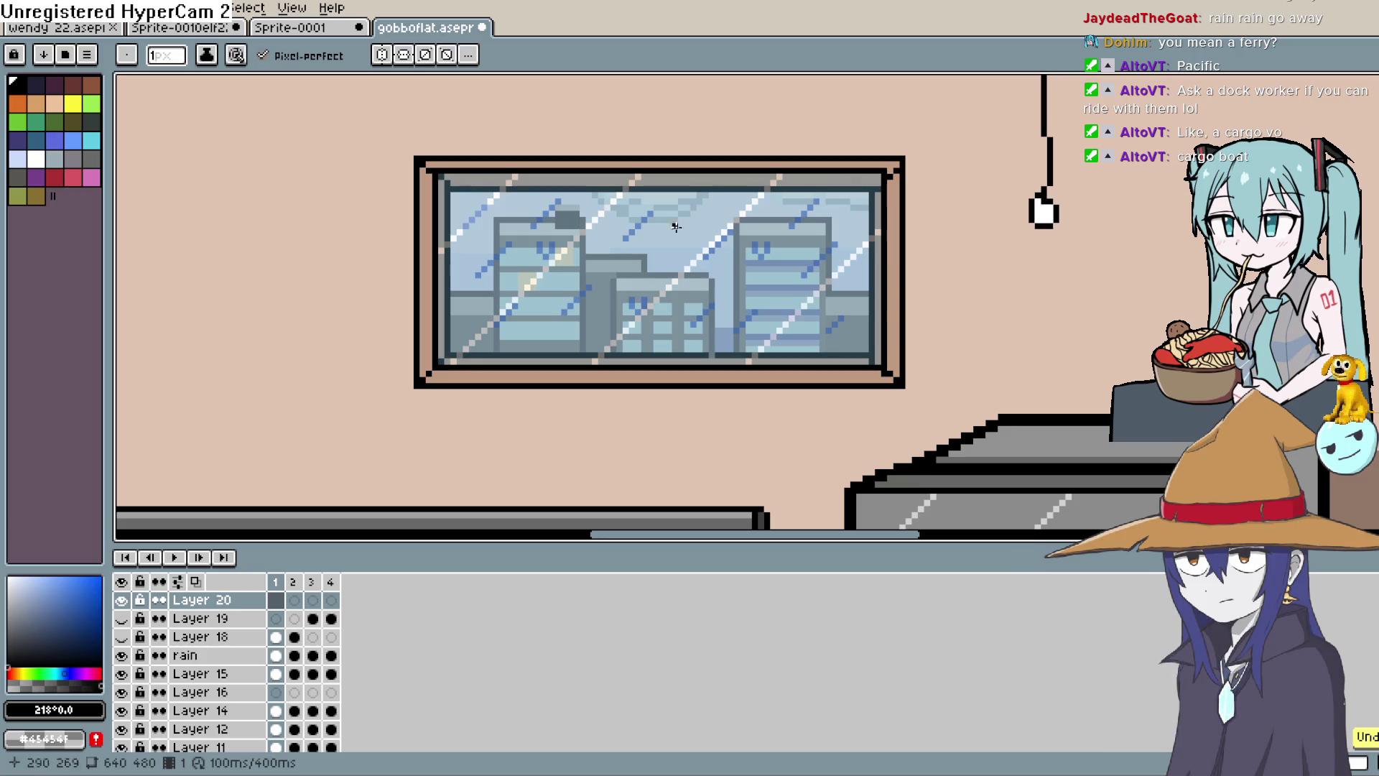
key("plus")
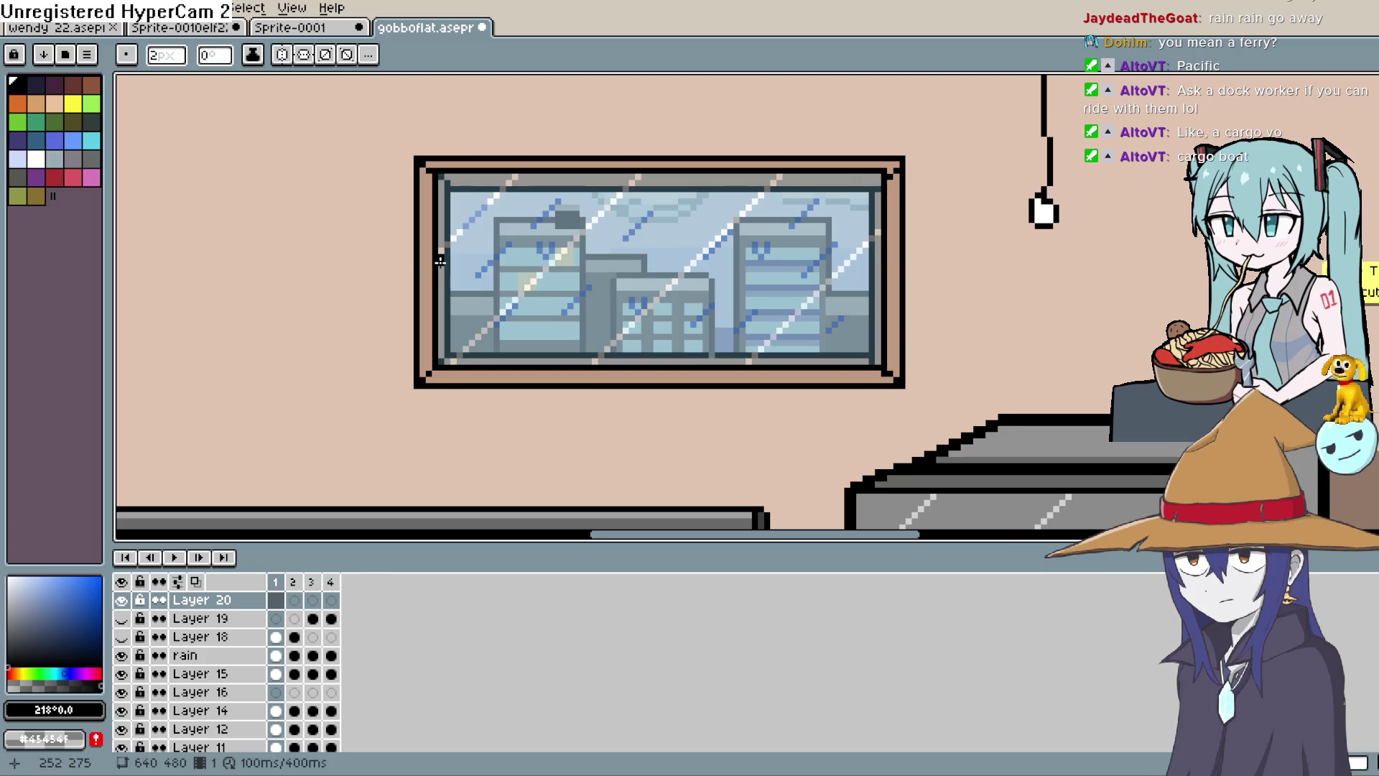
left_click_drag(439, 263, 884, 262)
key("Escape")
key("minus")
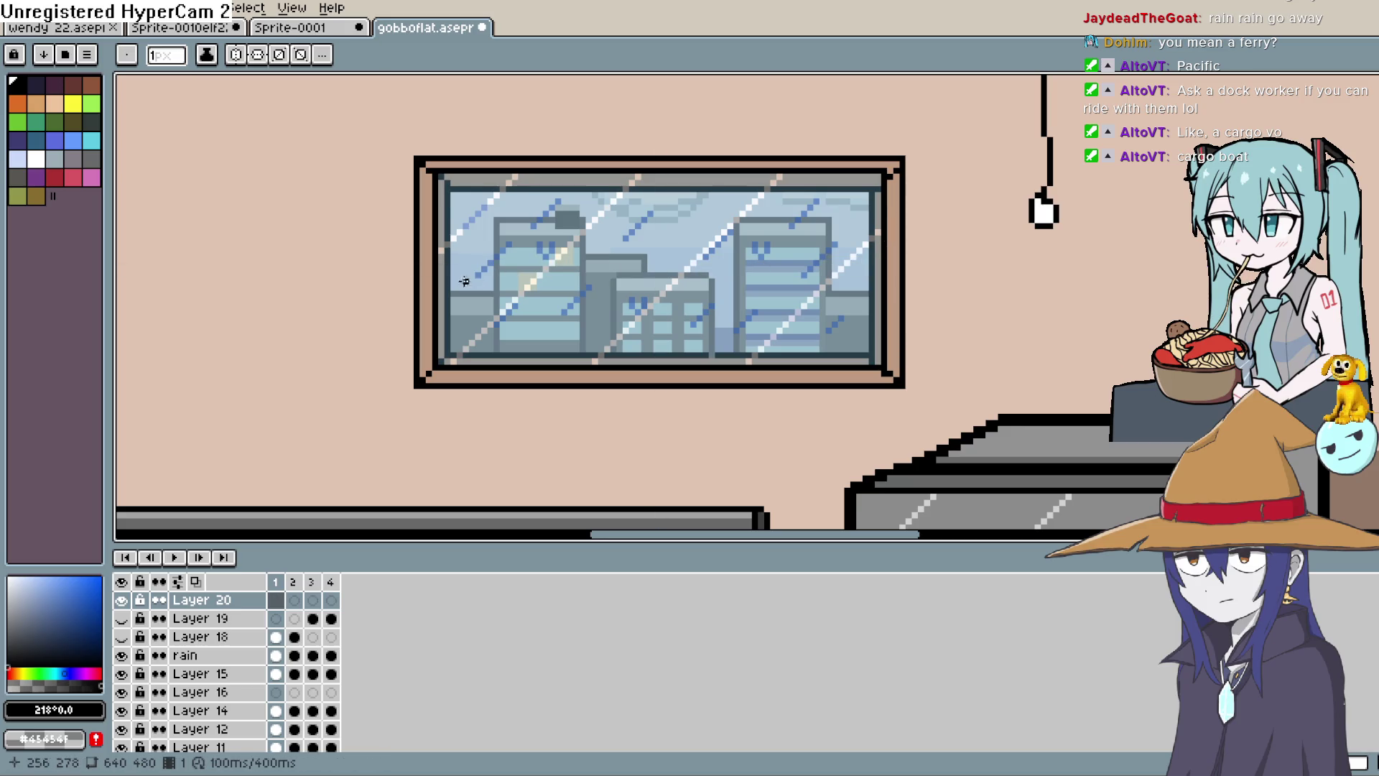
left_click_drag(439, 262, 873, 263)
left_click_drag(439, 281, 883, 281)
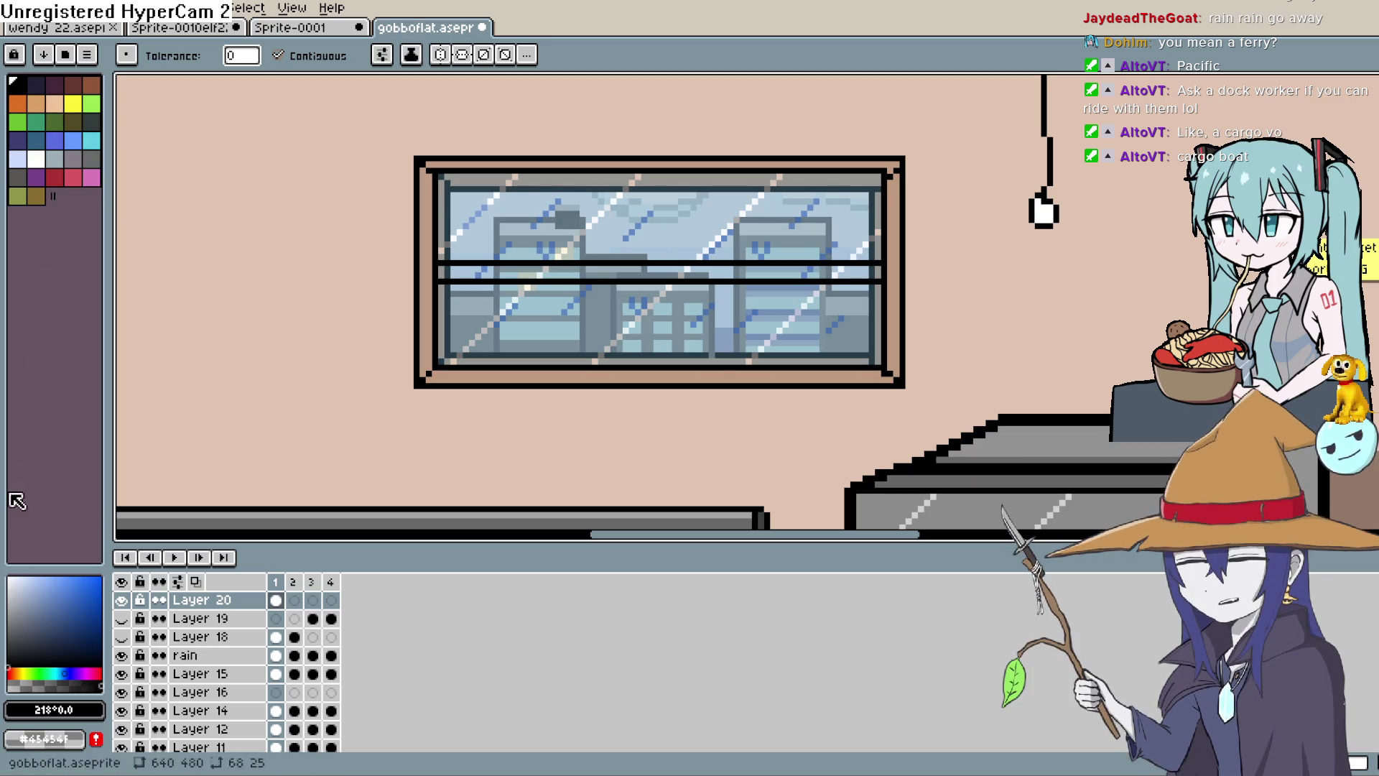
Set the fill to refer to visible layers and draw light grey lines along the middle rail.
left_click(7, 591)
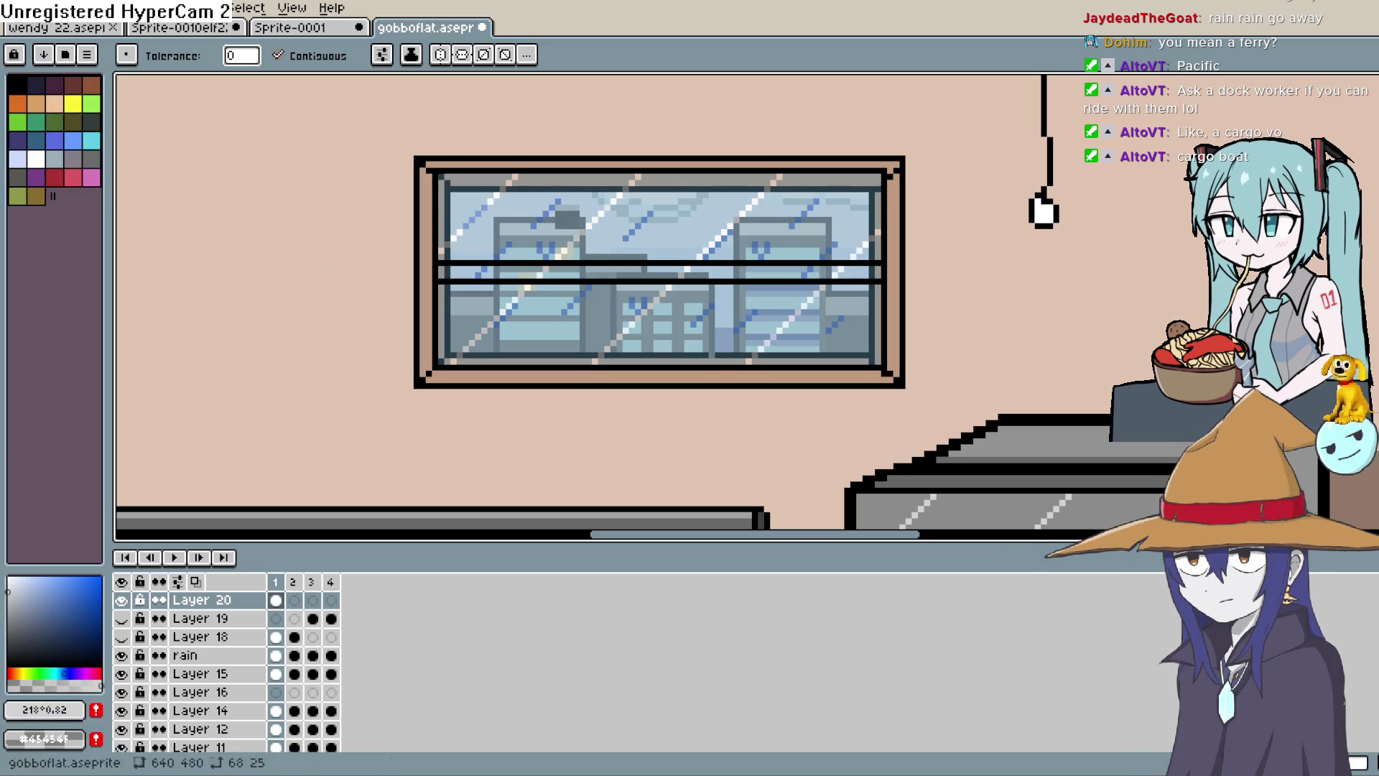
left_click(805, 274)
key("ctrl+z")
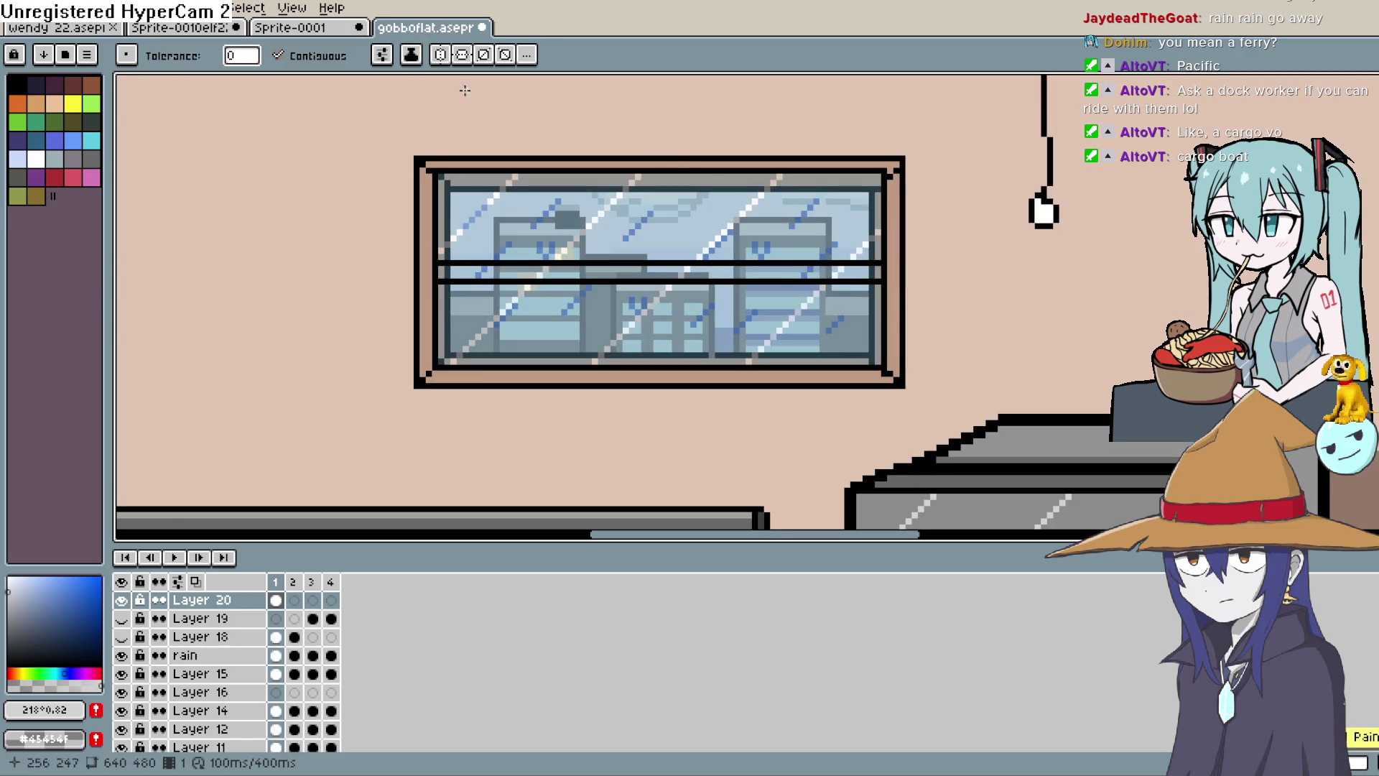
left_click(381, 55)
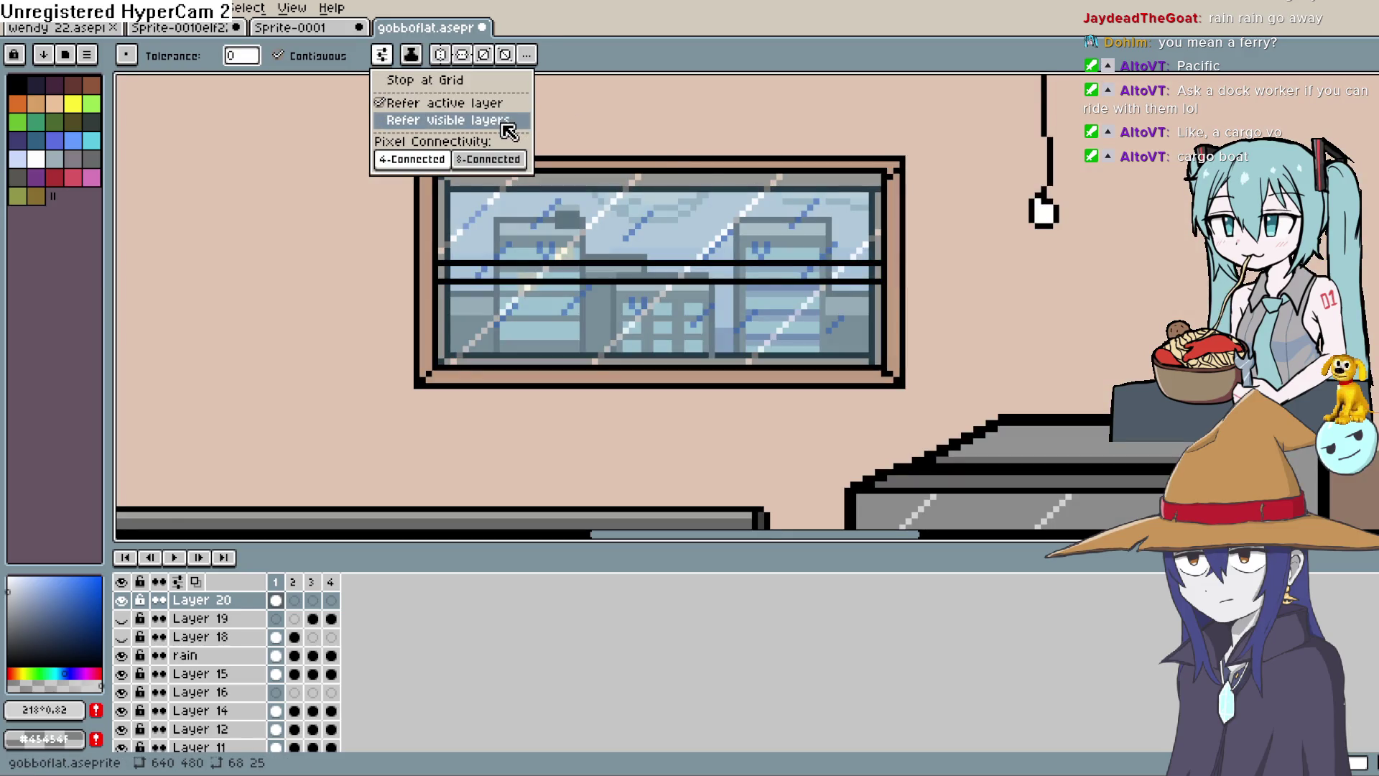
left_click(503, 124)
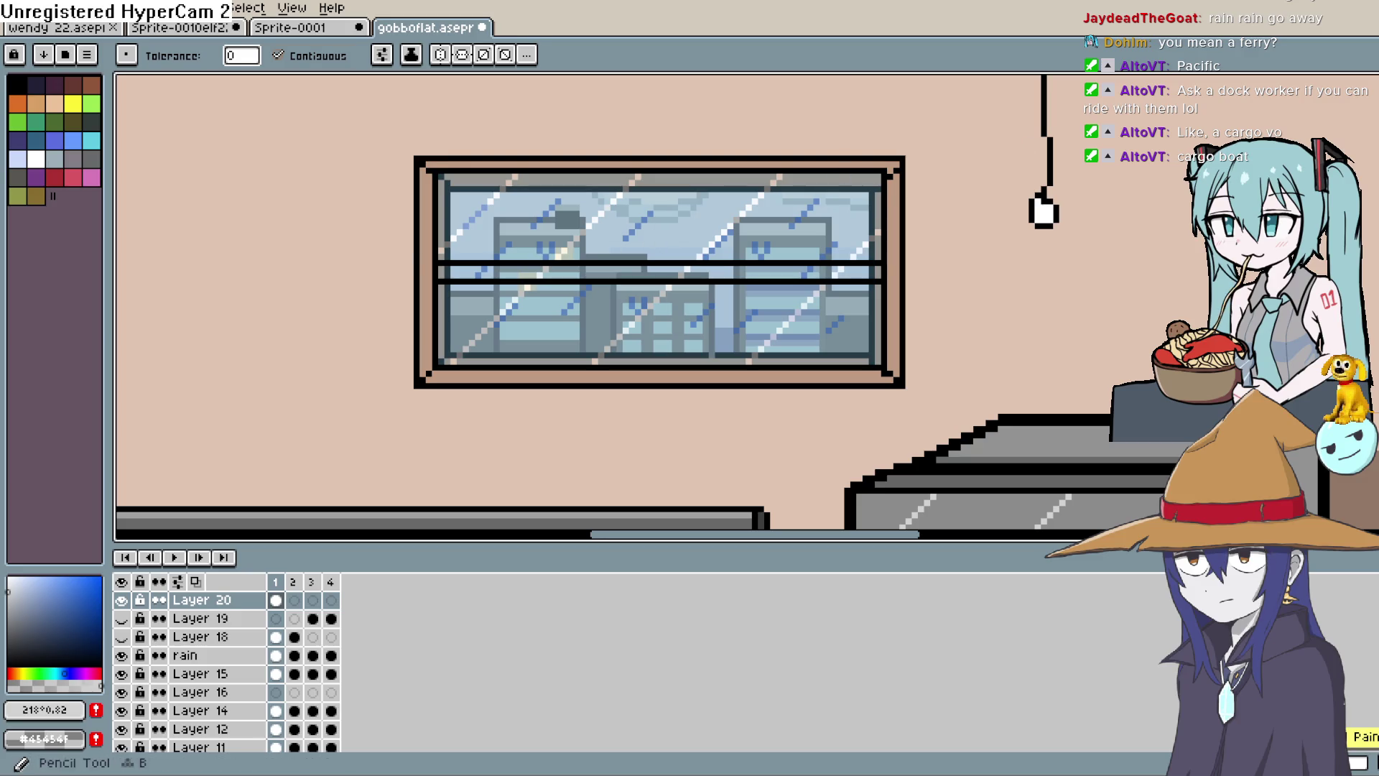
key("l")
left_click_drag(441, 274, 874, 277)
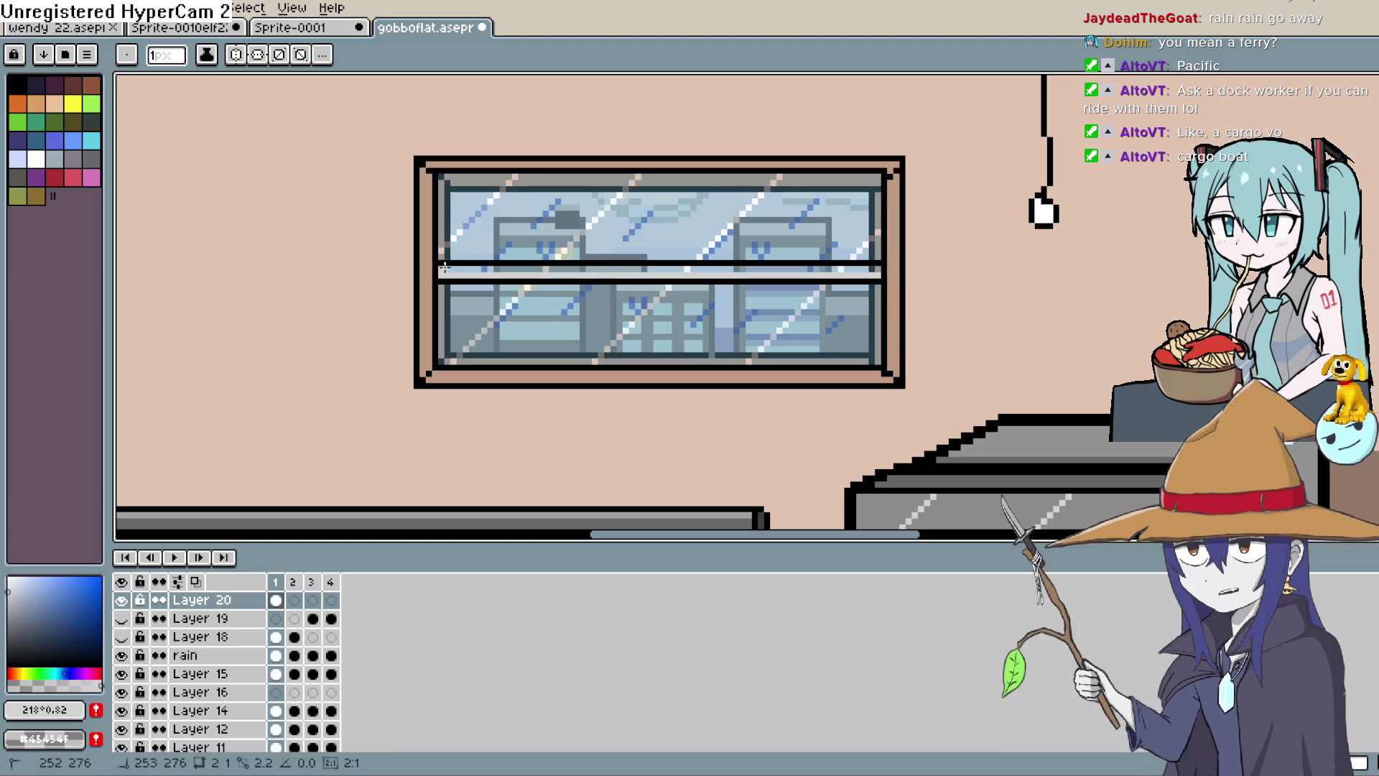
left_click_drag(449, 269, 812, 267)
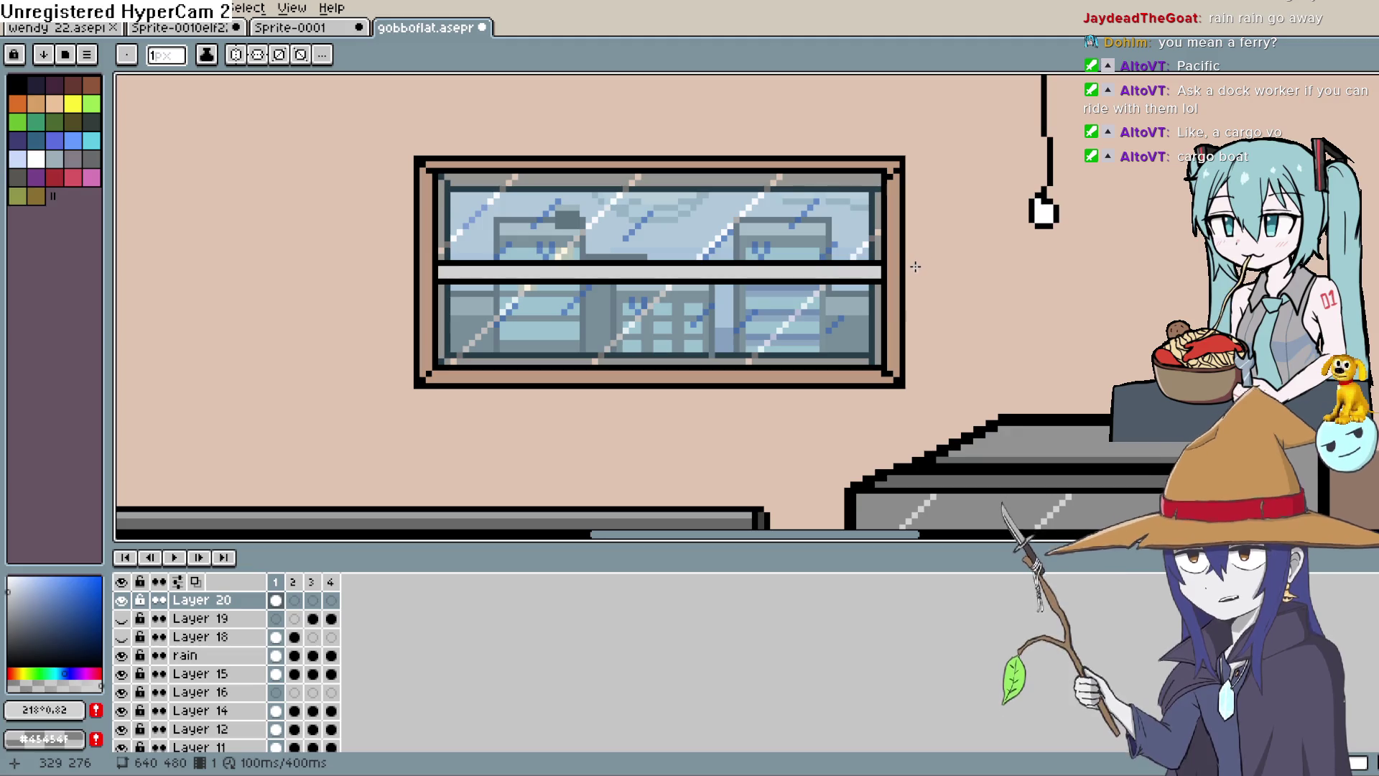
Draw a lighter grey highlight line along the rail's top edge.
key("i")
left_click(811, 271)
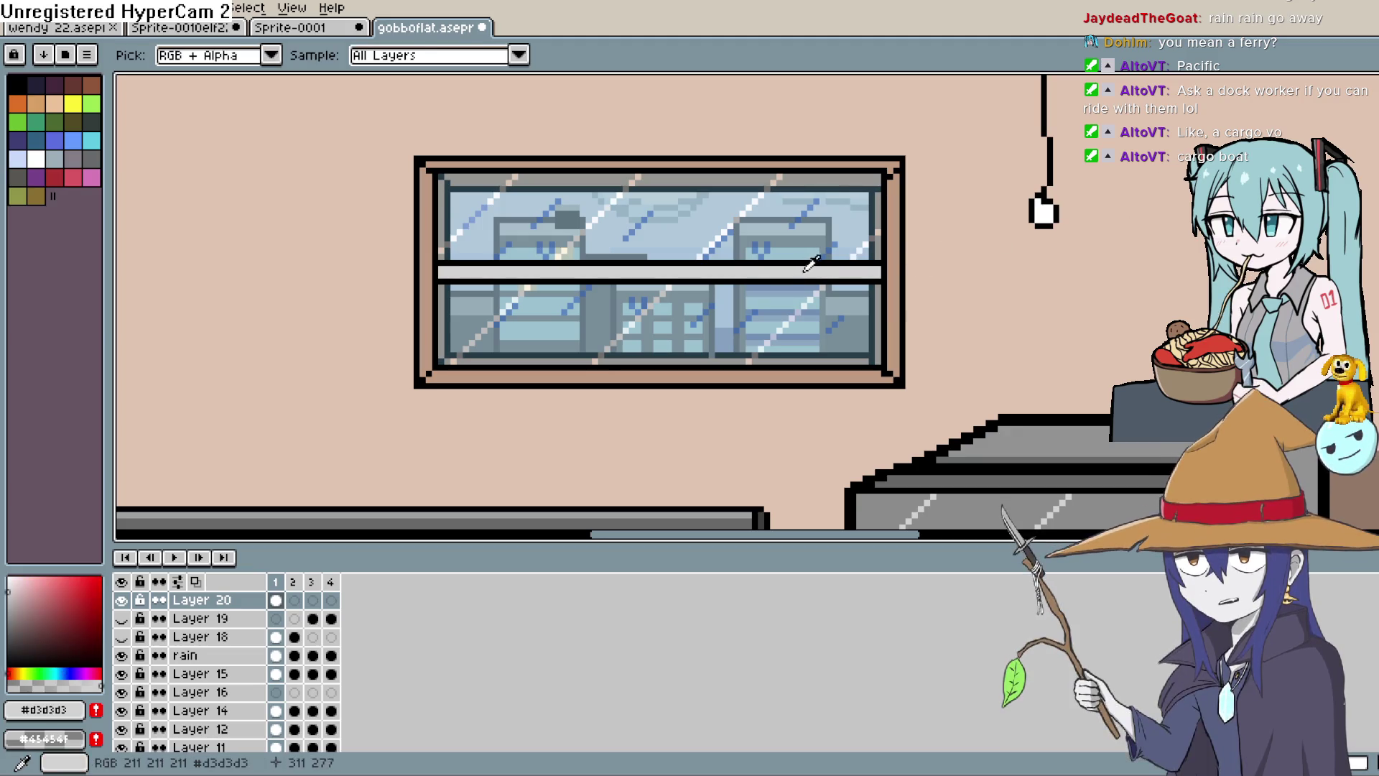
left_click(13, 577)
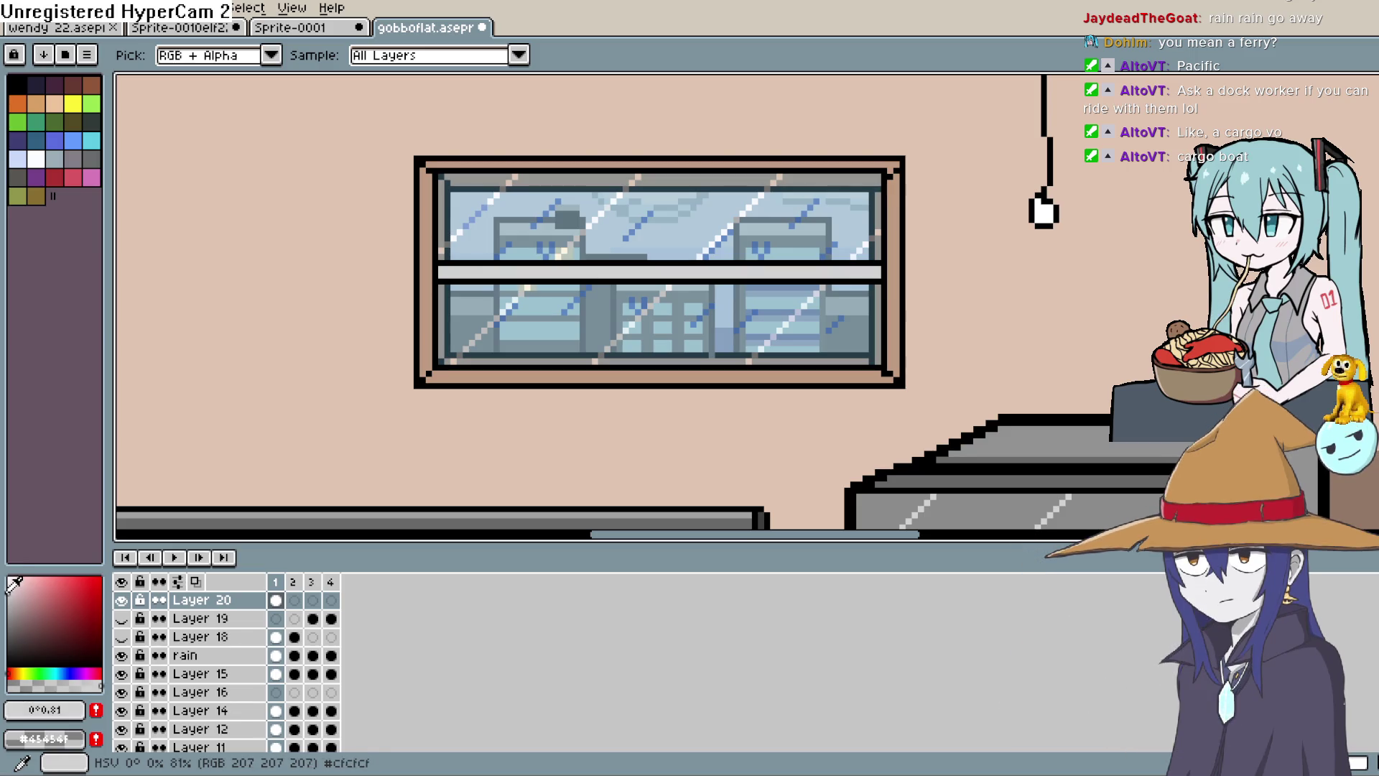
key("b")
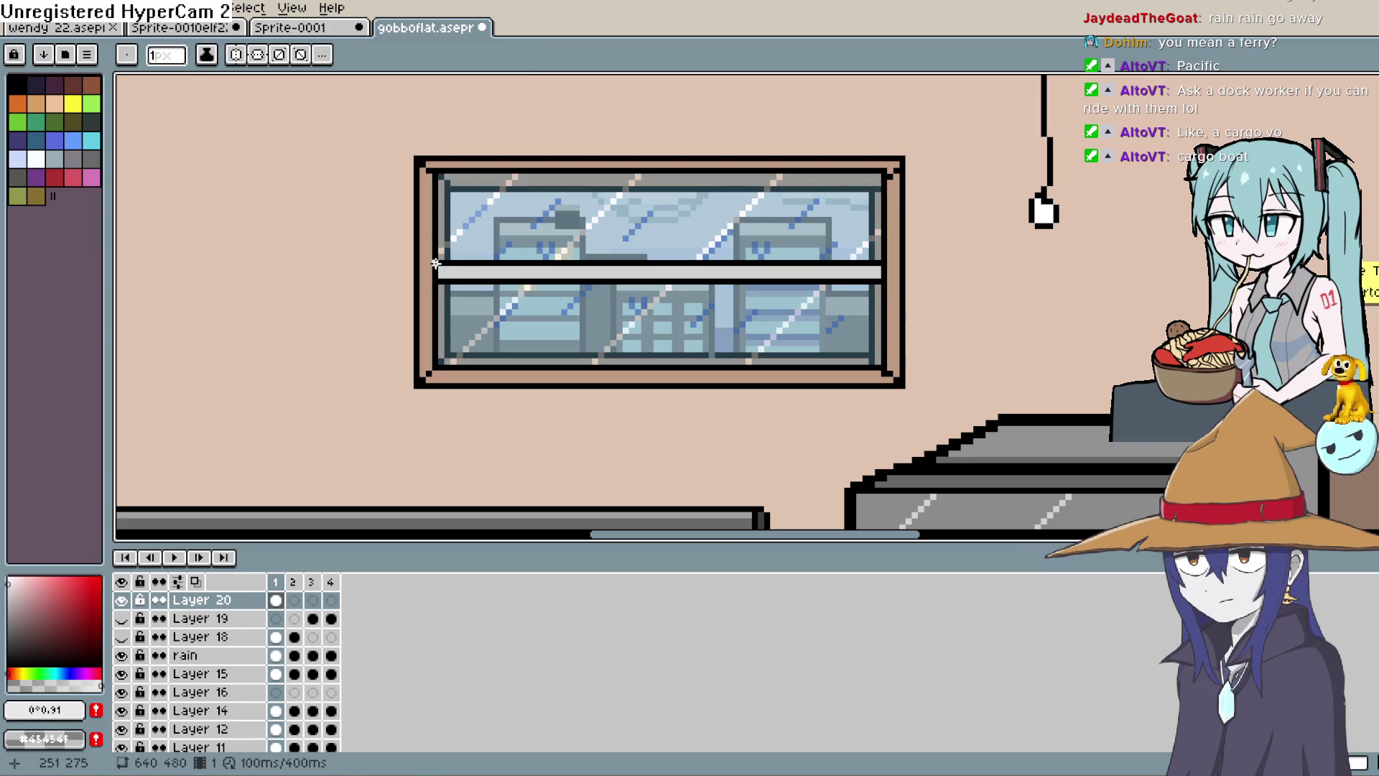
left_click_drag(435, 263, 813, 260)
left_click_drag(897, 260, 884, 259)
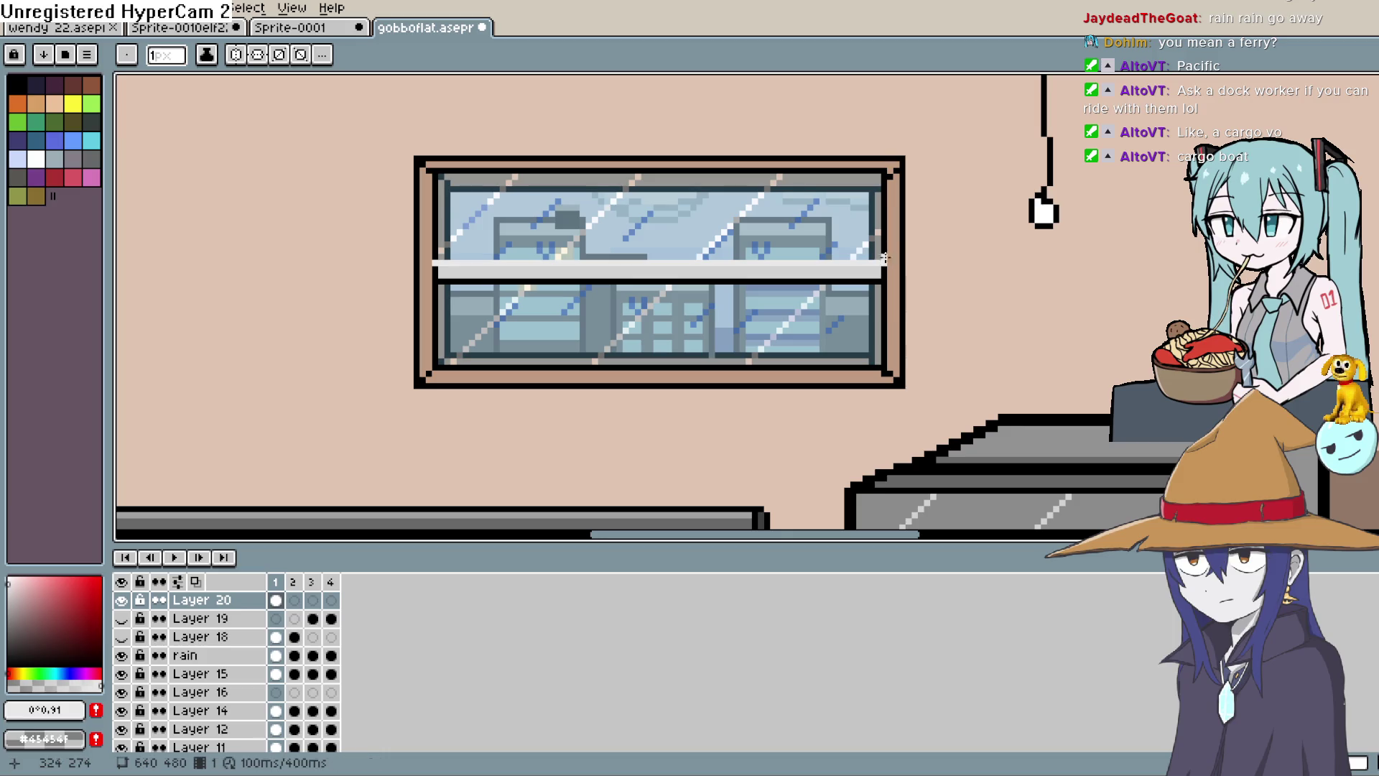
Draw a slightly darker grey line along the rail and cover the dark pixels at its left end with #d3d3d3.
key("i")
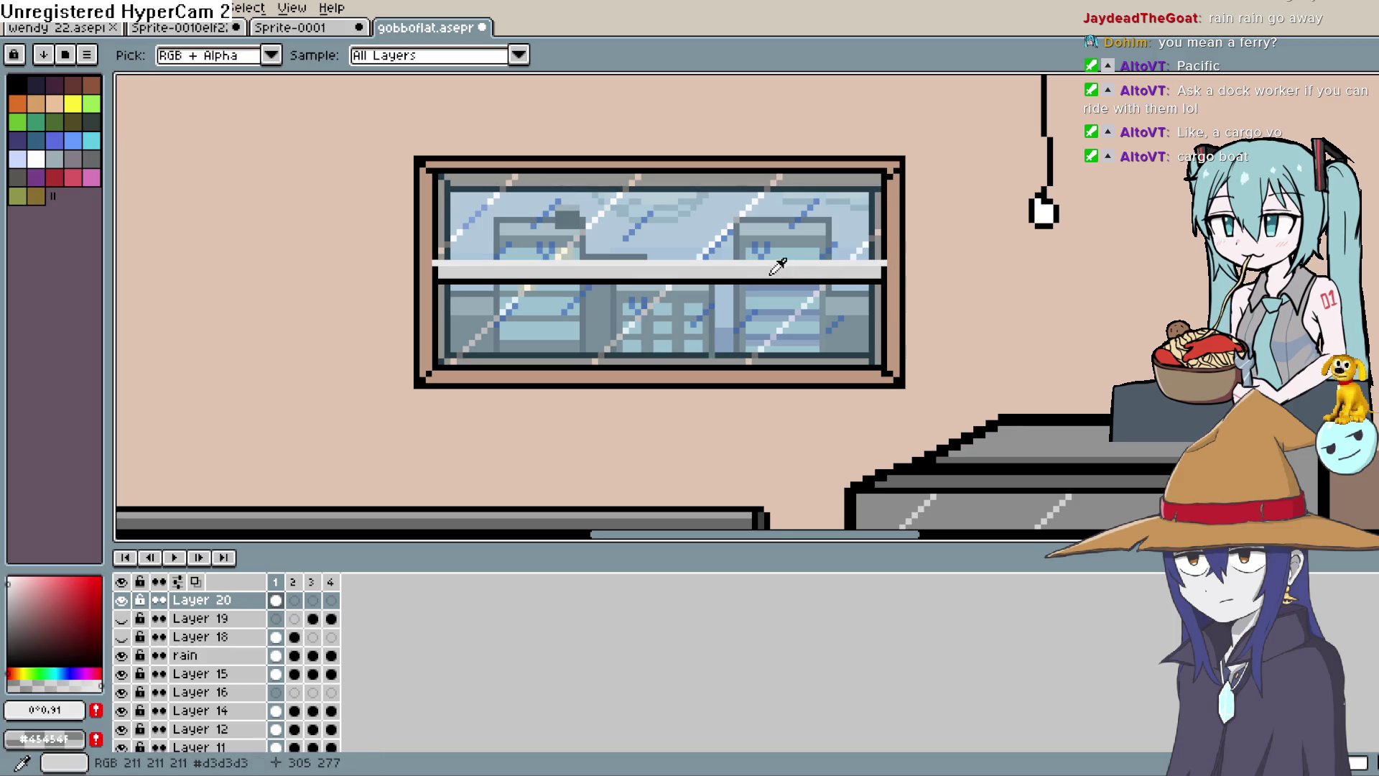
left_click(7, 601)
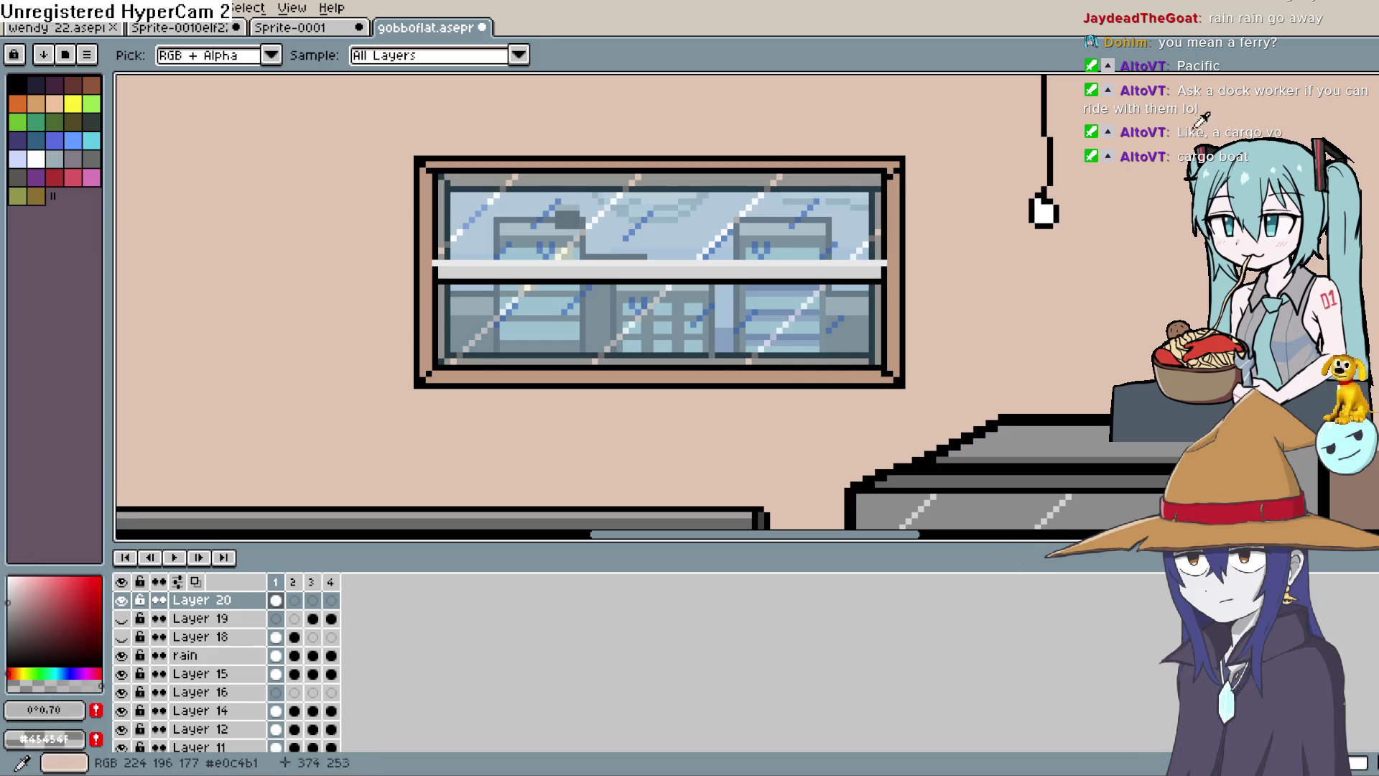
key("b")
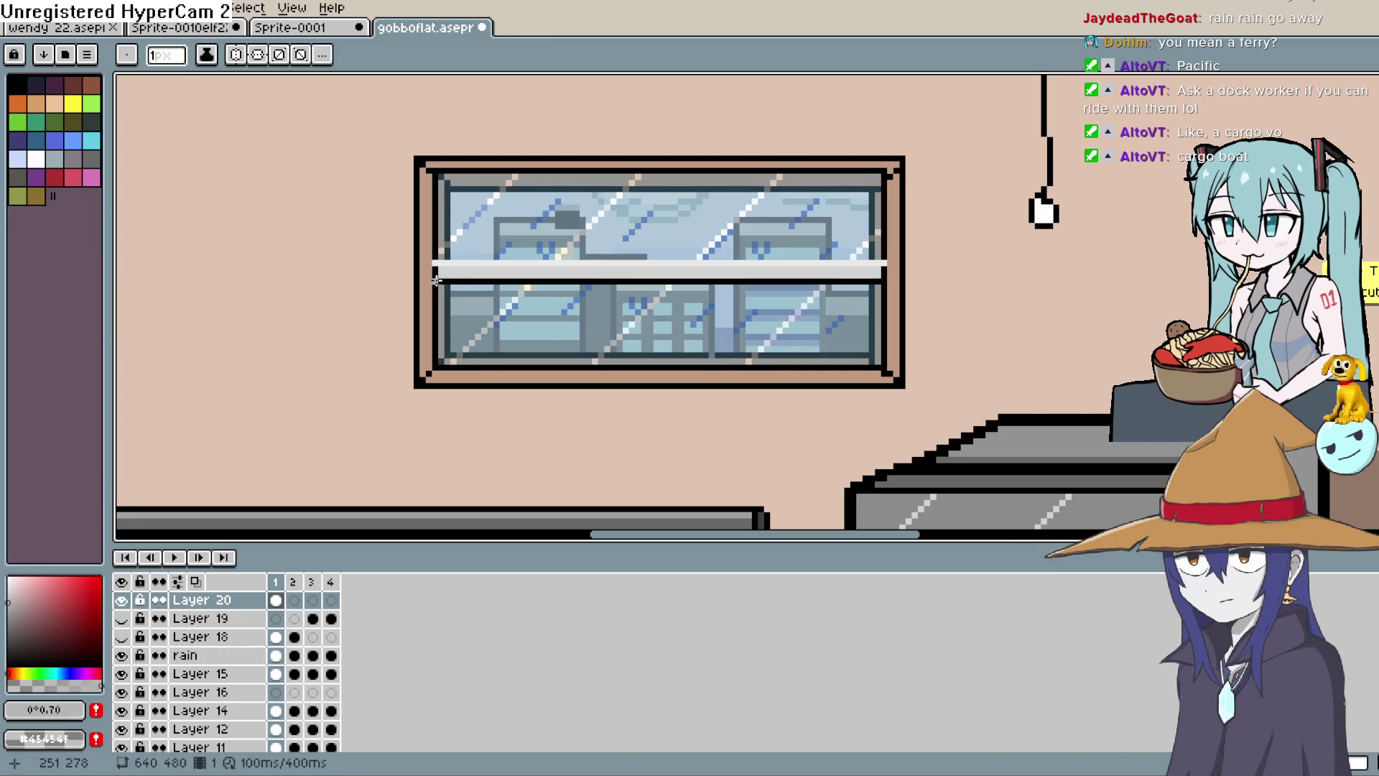
left_click_drag(435, 280, 886, 280)
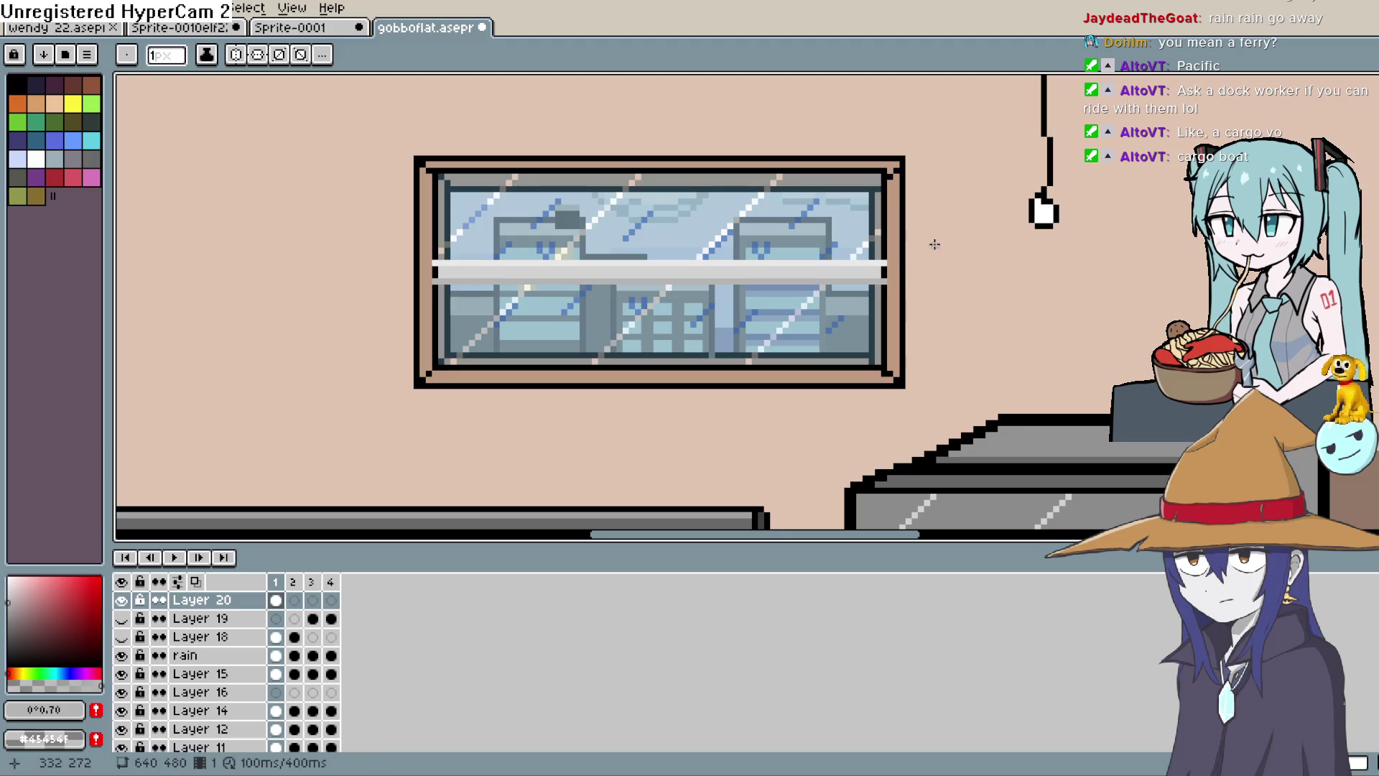
left_click(890, 271, "alt")
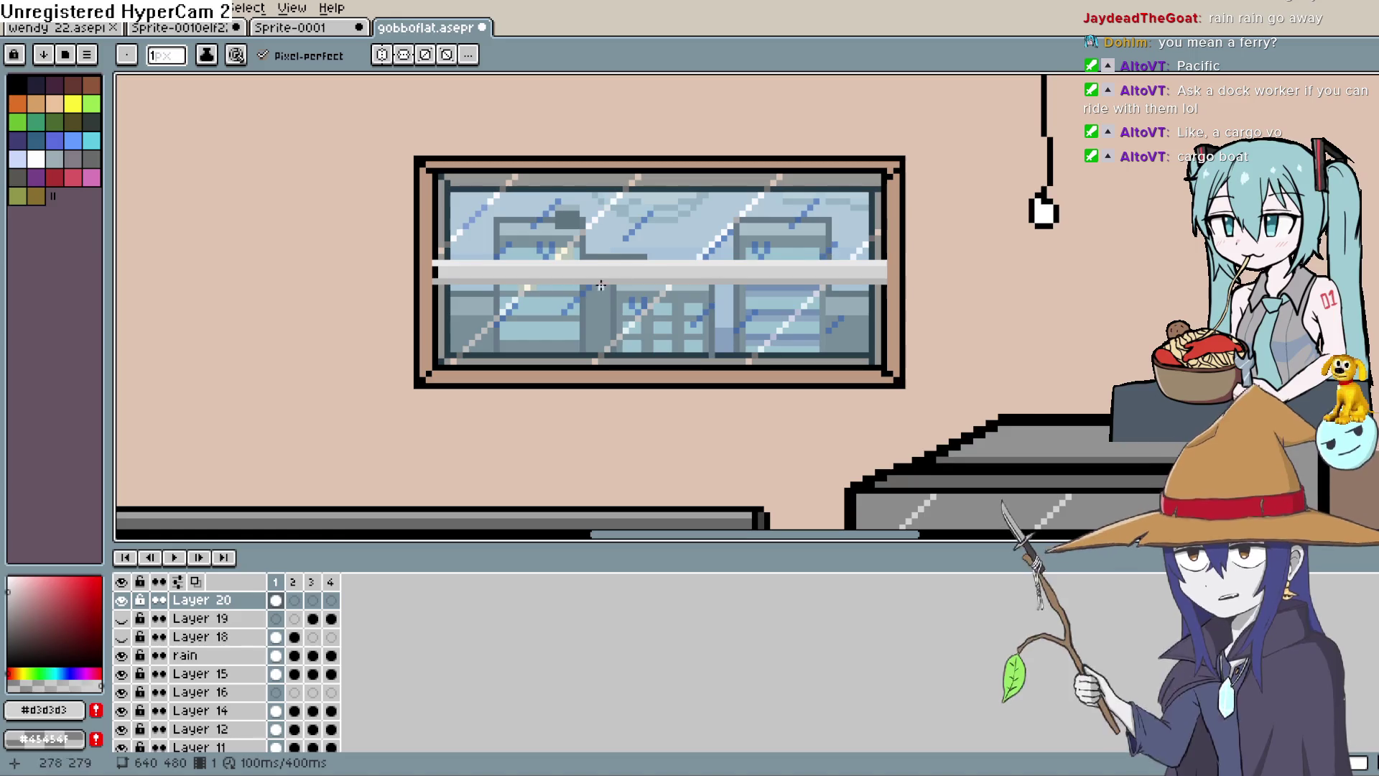
left_click(434, 272)
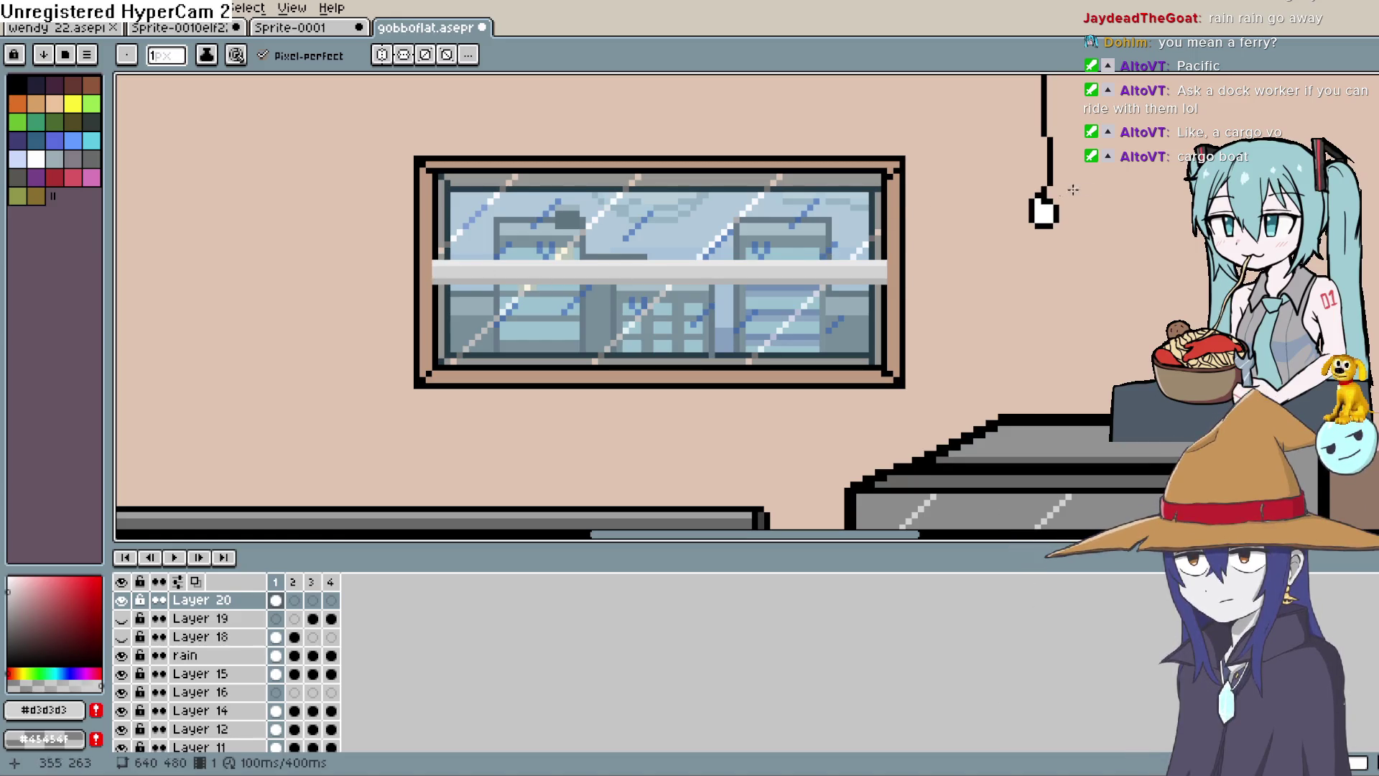
scroll(1250, 266, "down", 1)
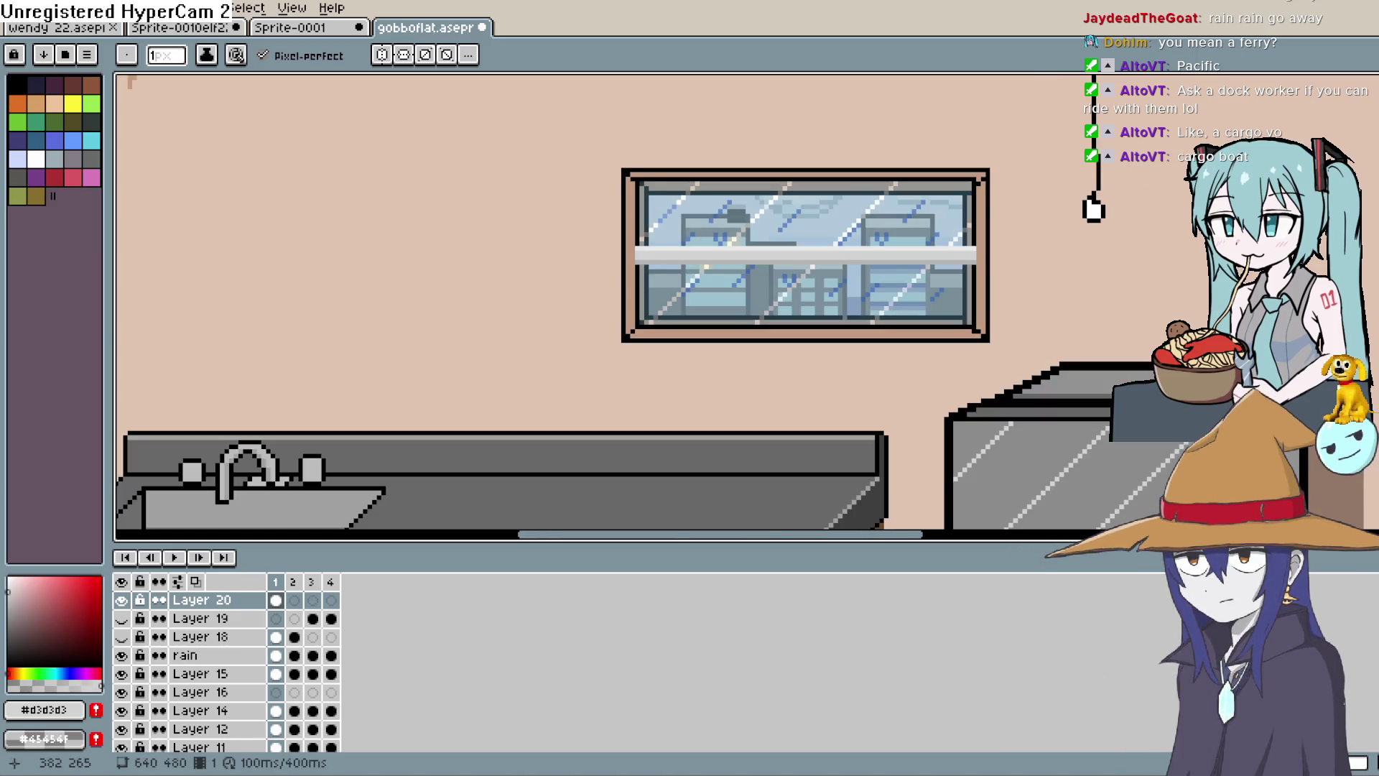
scroll(1249, 266, "up", 1)
scroll(1235, 252, "up", 1)
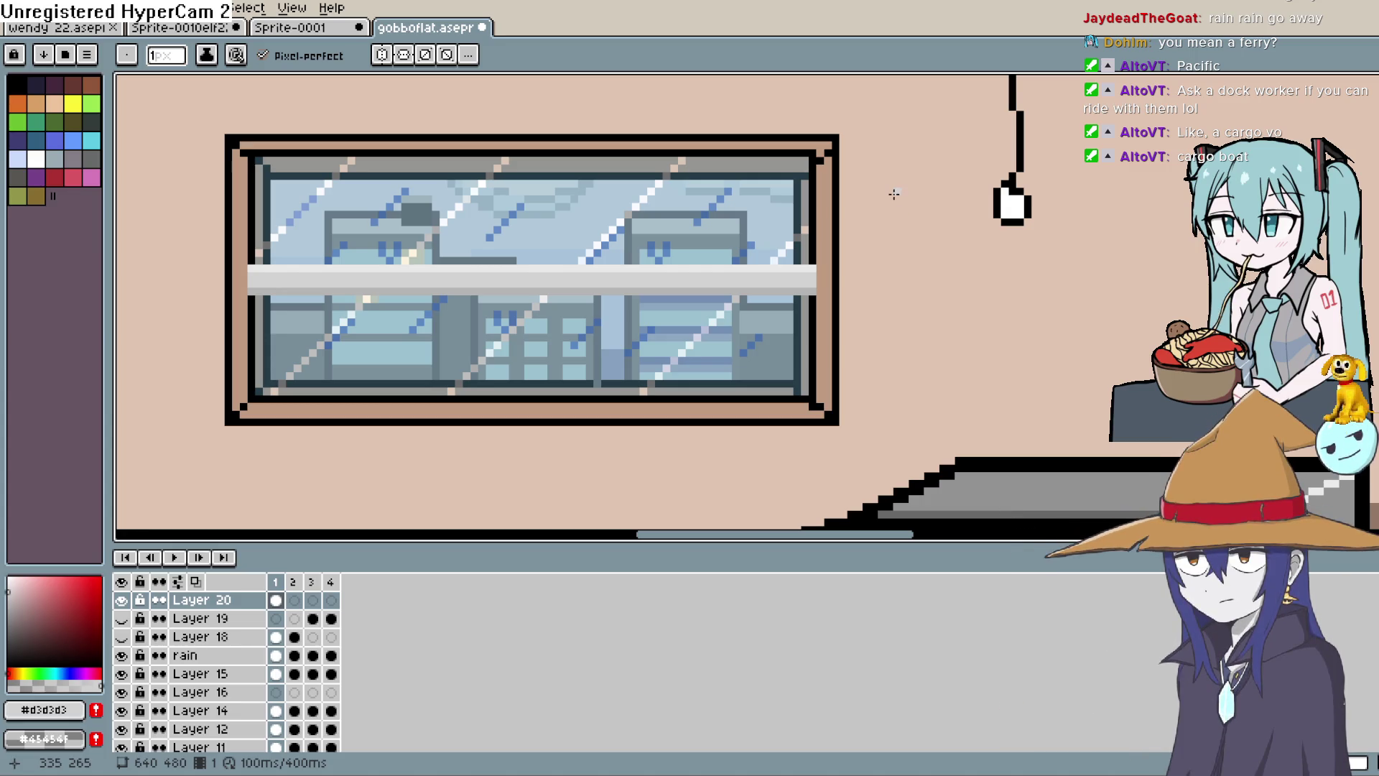
key("r")
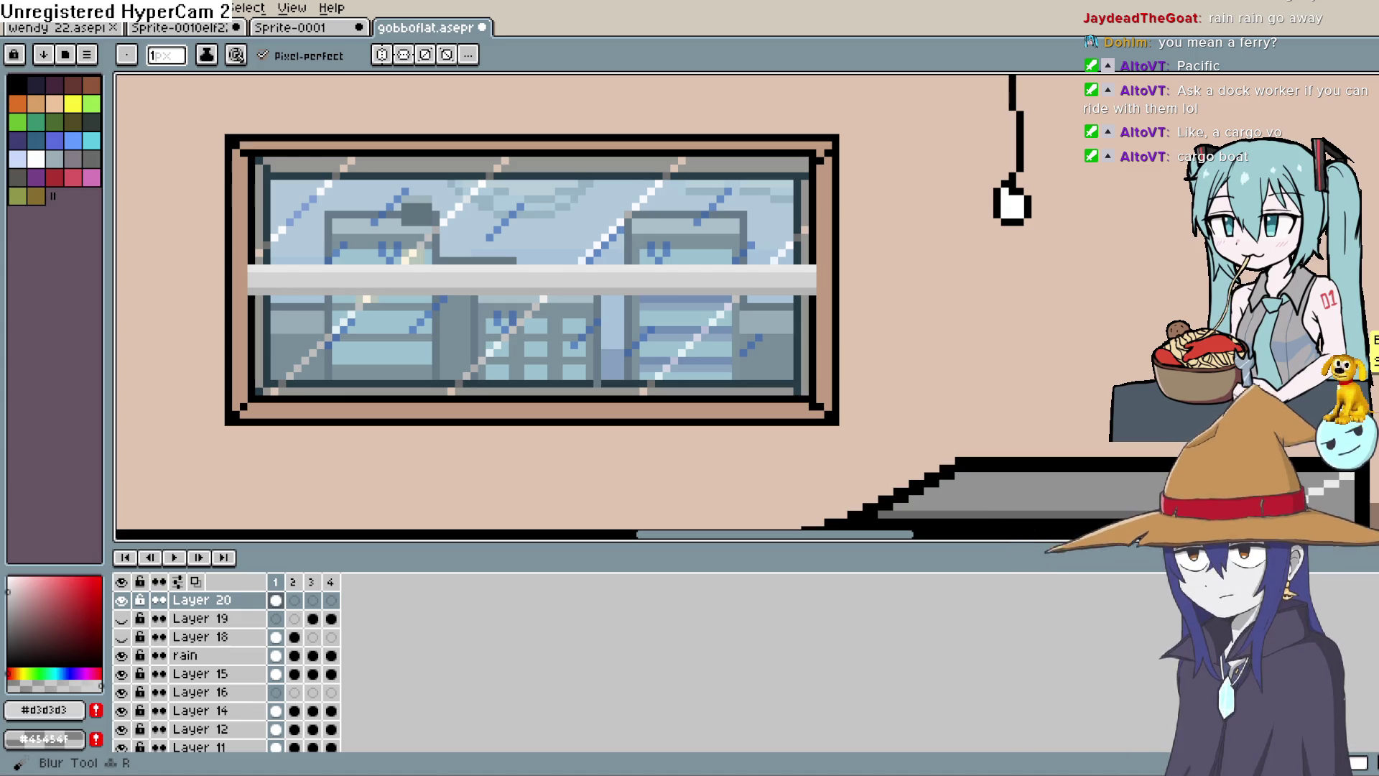
Pick the darker grey #b4b4b4 as the drawing colour with the eyedropper.
left_click_drag(871, 269, 985, 257)
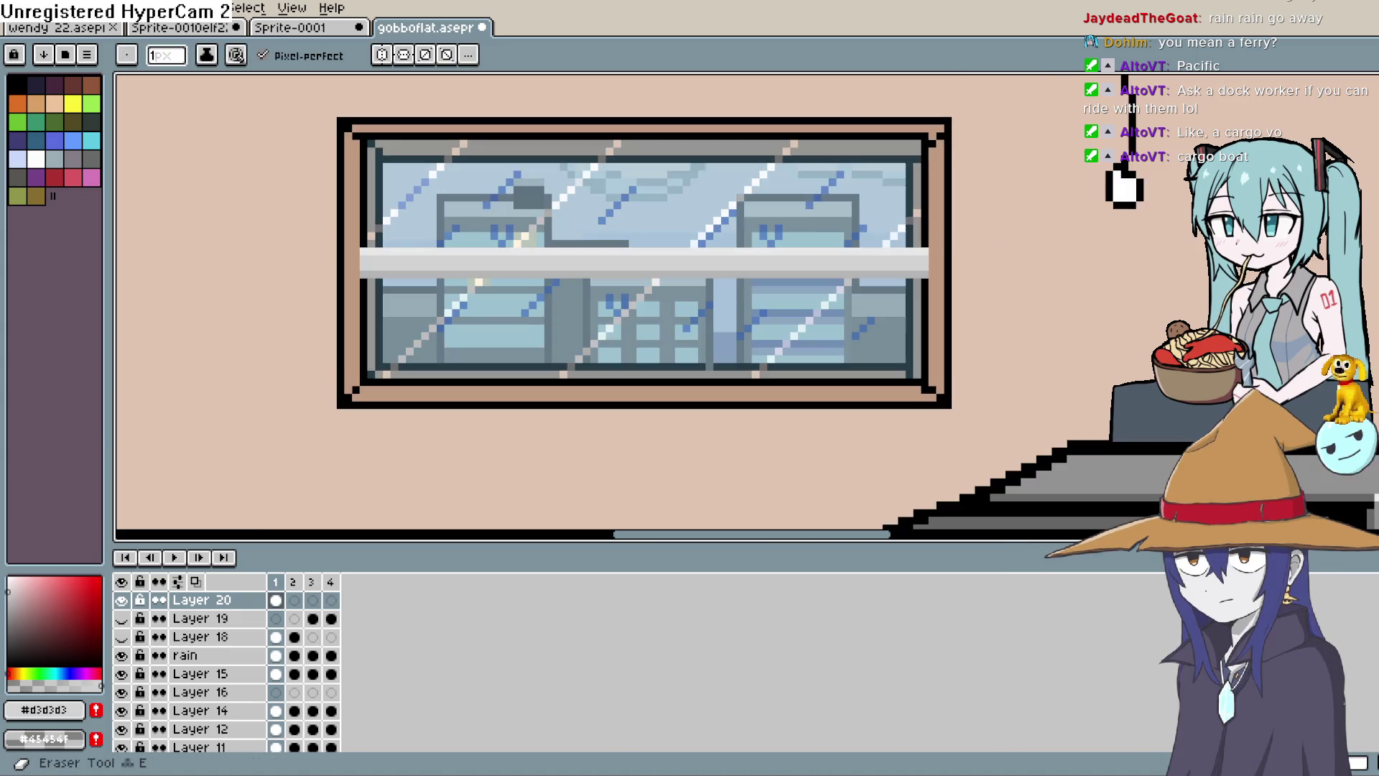
scroll(1031, 252, "down", 1)
scroll(1049, 247, "up", 1)
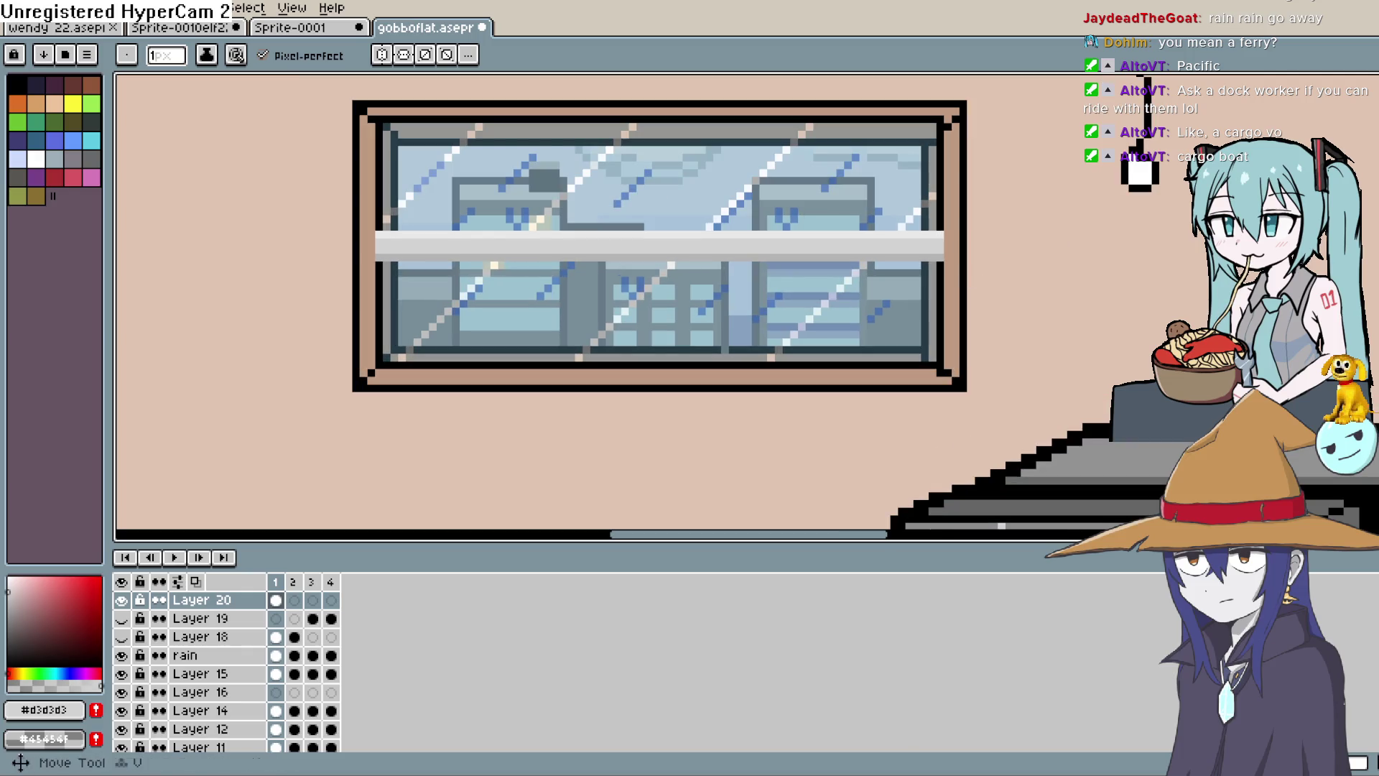
key("i")
scroll(1078, 248, "up", 1)
scroll(799, 295, "up", 1)
scroll(800, 313, "up", 1)
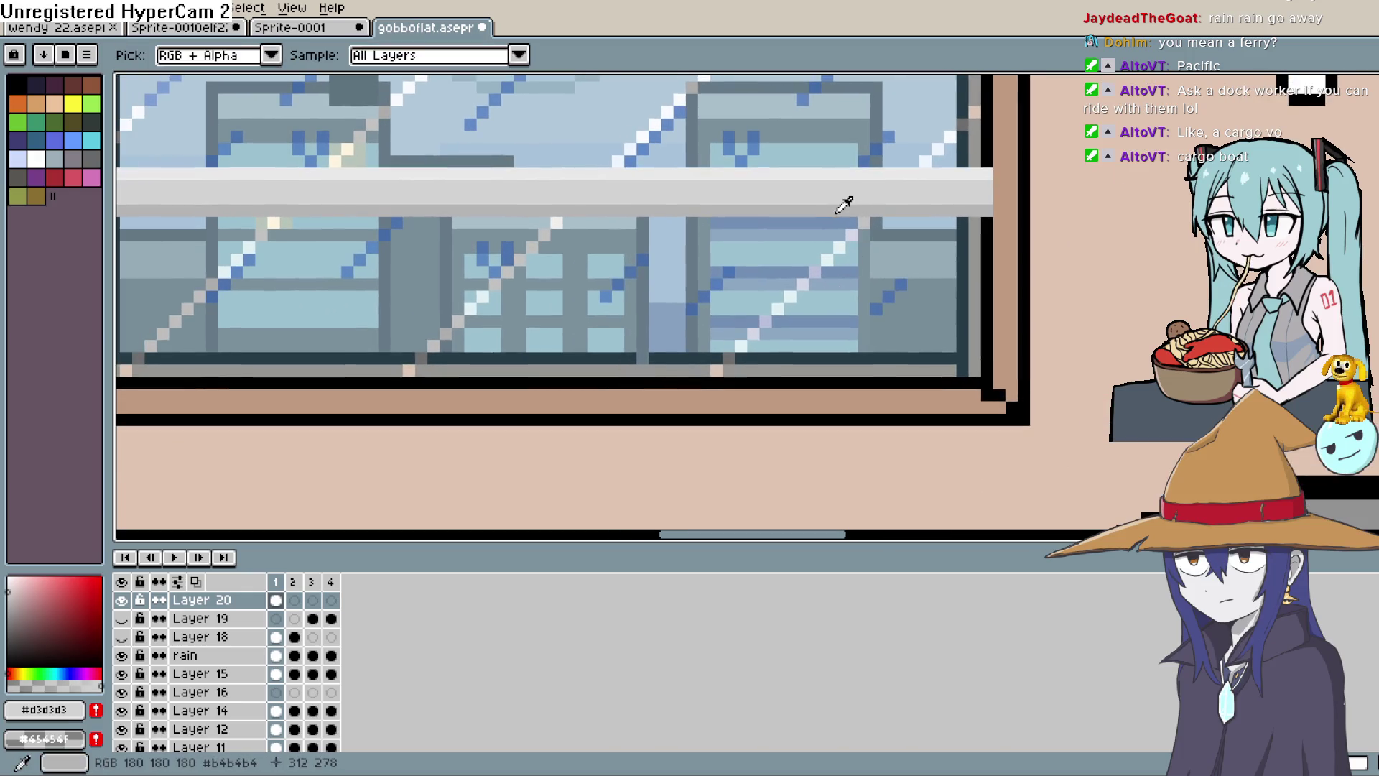
left_click(846, 204)
Undo part of the grey band and repaint the pixels below the crossbar's right end.
key("b")
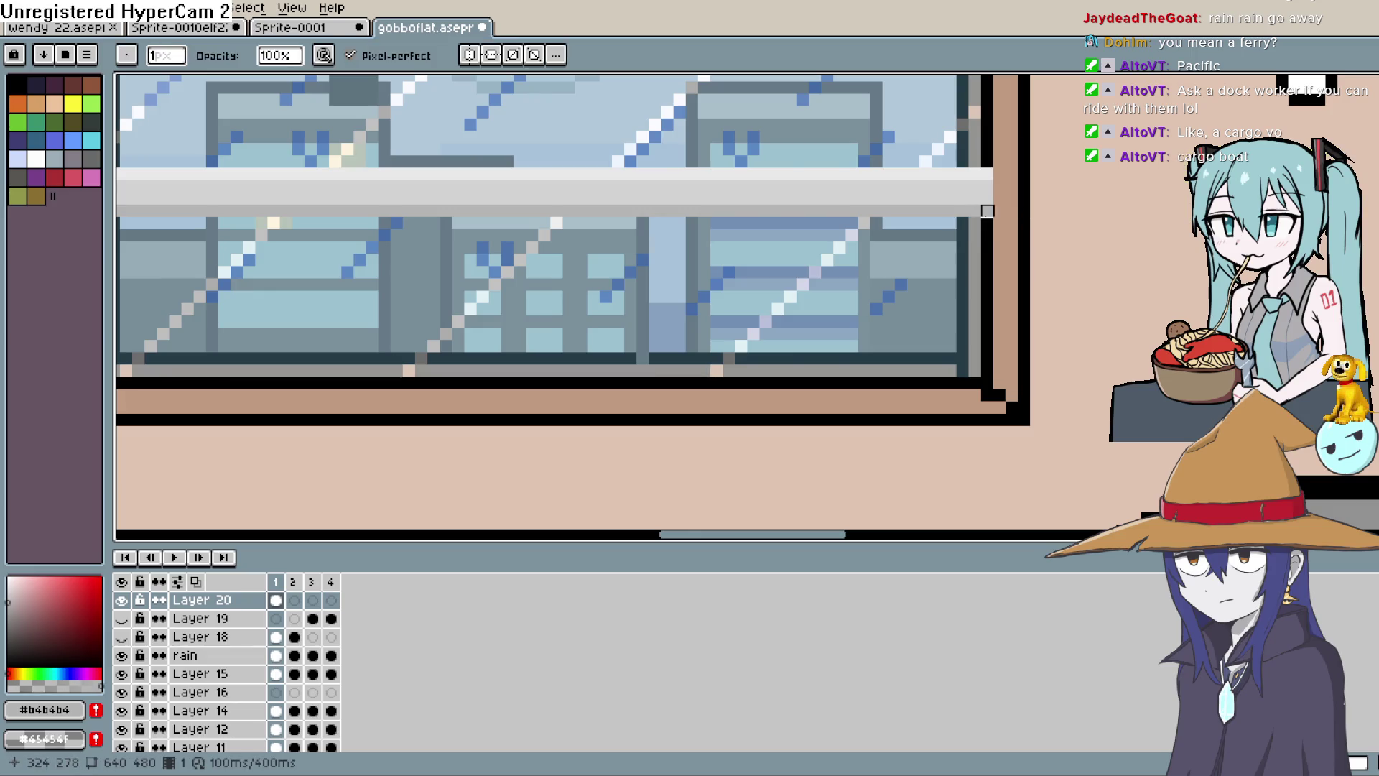
key("ctrl+z")
left_click_drag(963, 235, 1148, 269)
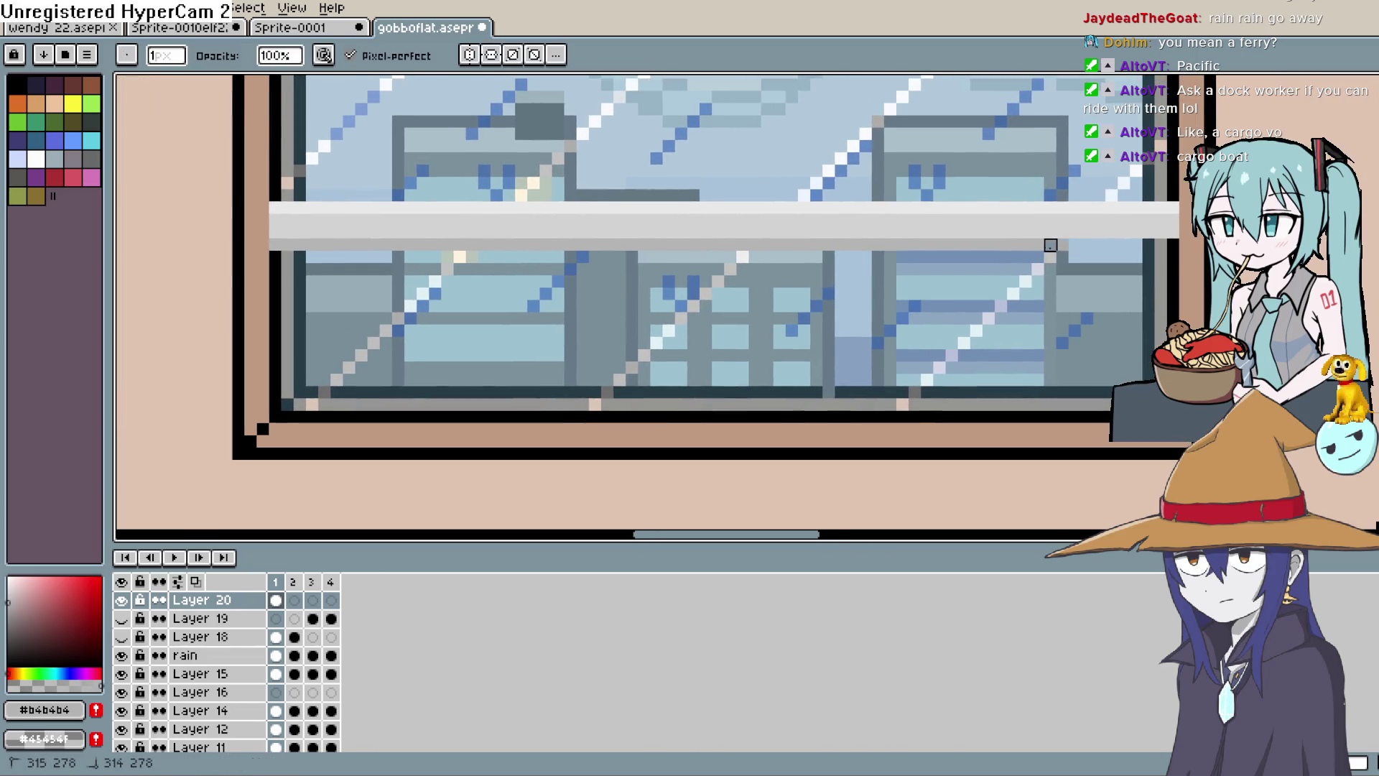
left_click_drag(891, 245, 583, 245)
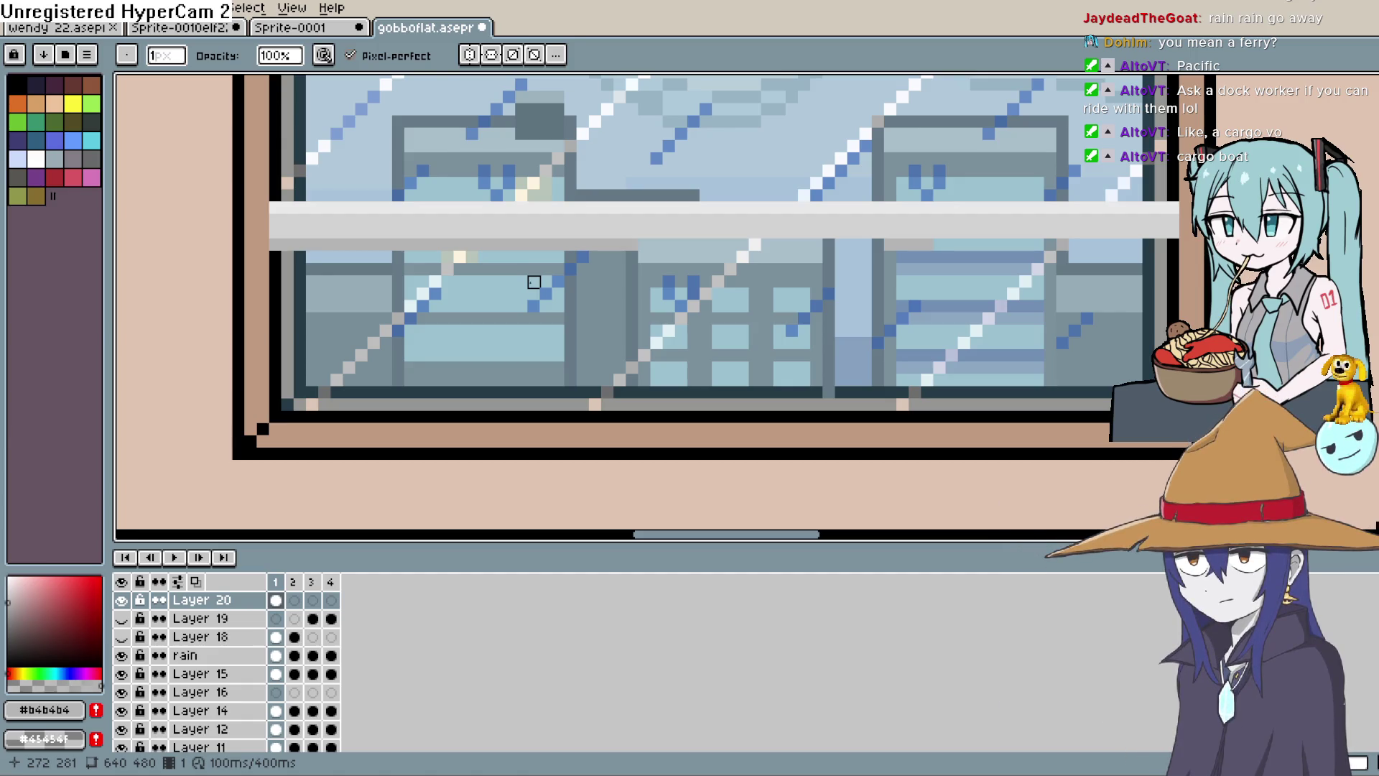
Switch back to light grey #d3d3d3 and undo a stray bar stroke over the frame.
left_click_drag(644, 317, 750, 291)
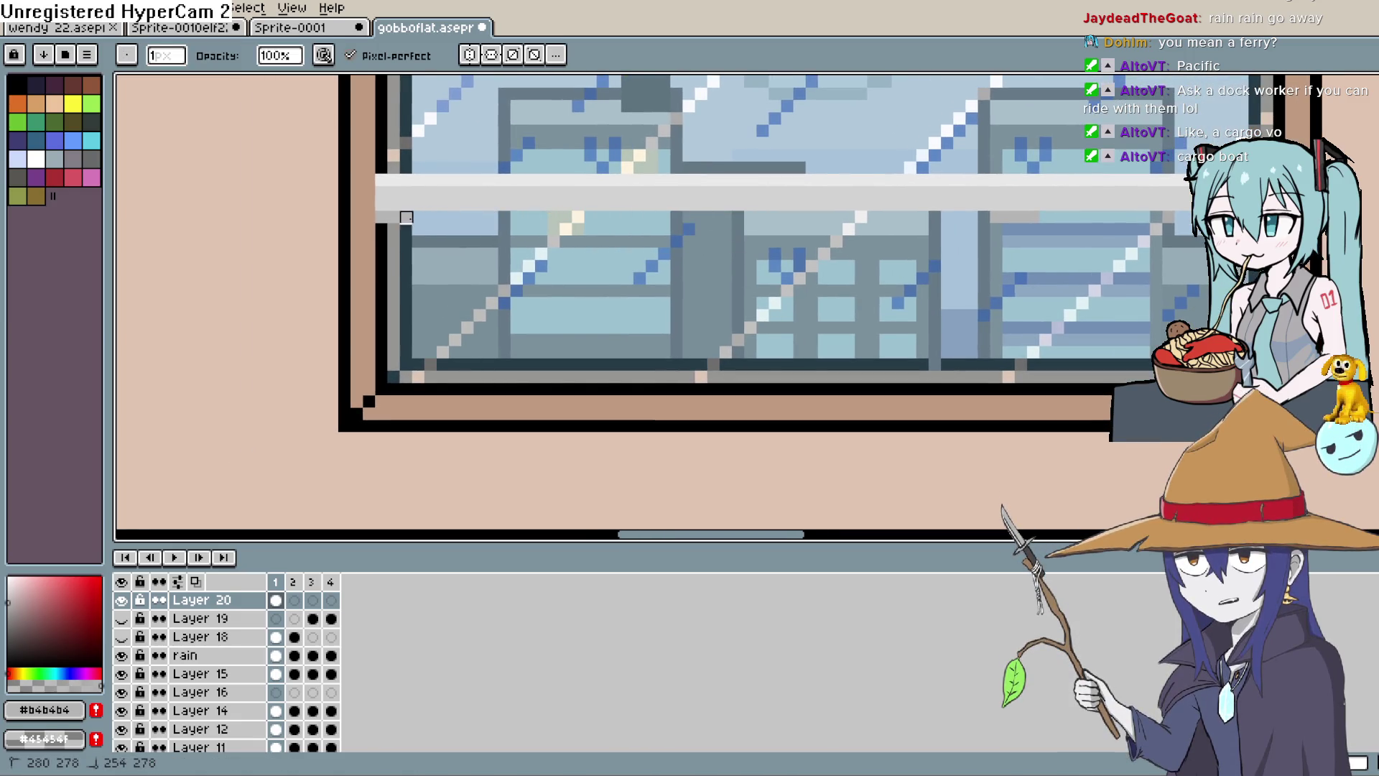
mouse_move(665, 214)
left_mouse_down()
mouse_move(618, 302)
mouse_move(600, 390)
left_mouse_up()
key("g")
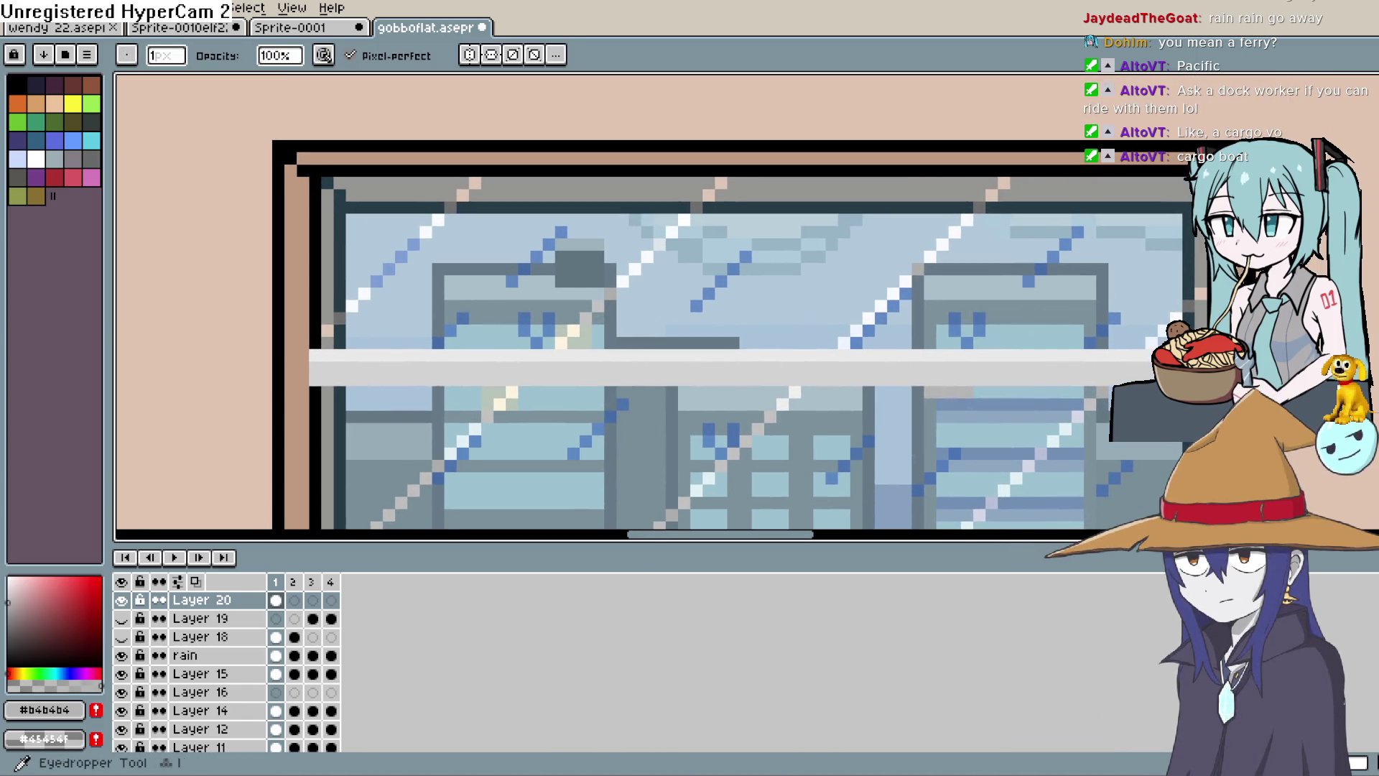
left_click_drag(1052, 328, 1034, 259)
left_click(1056, 298)
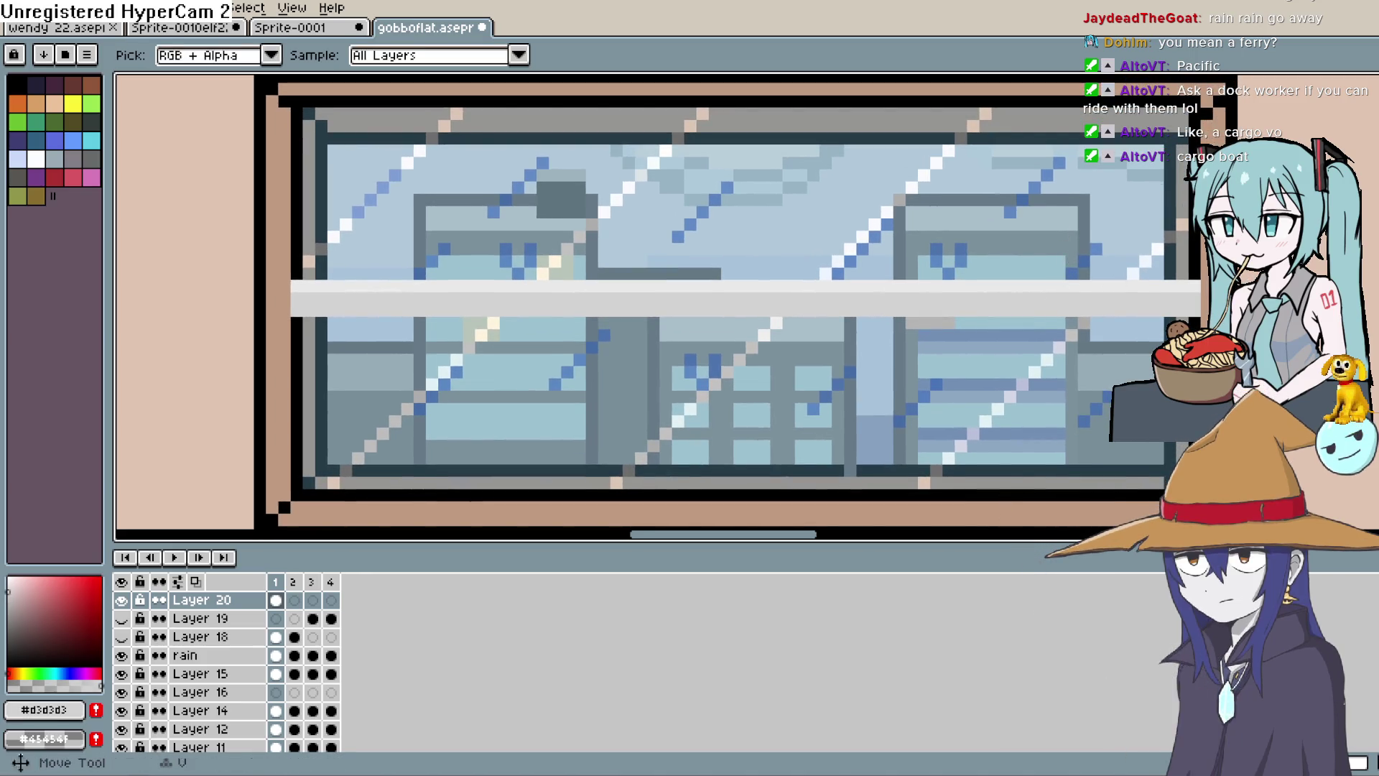
key("e")
left_click_drag(308, 322, 1237, 323)
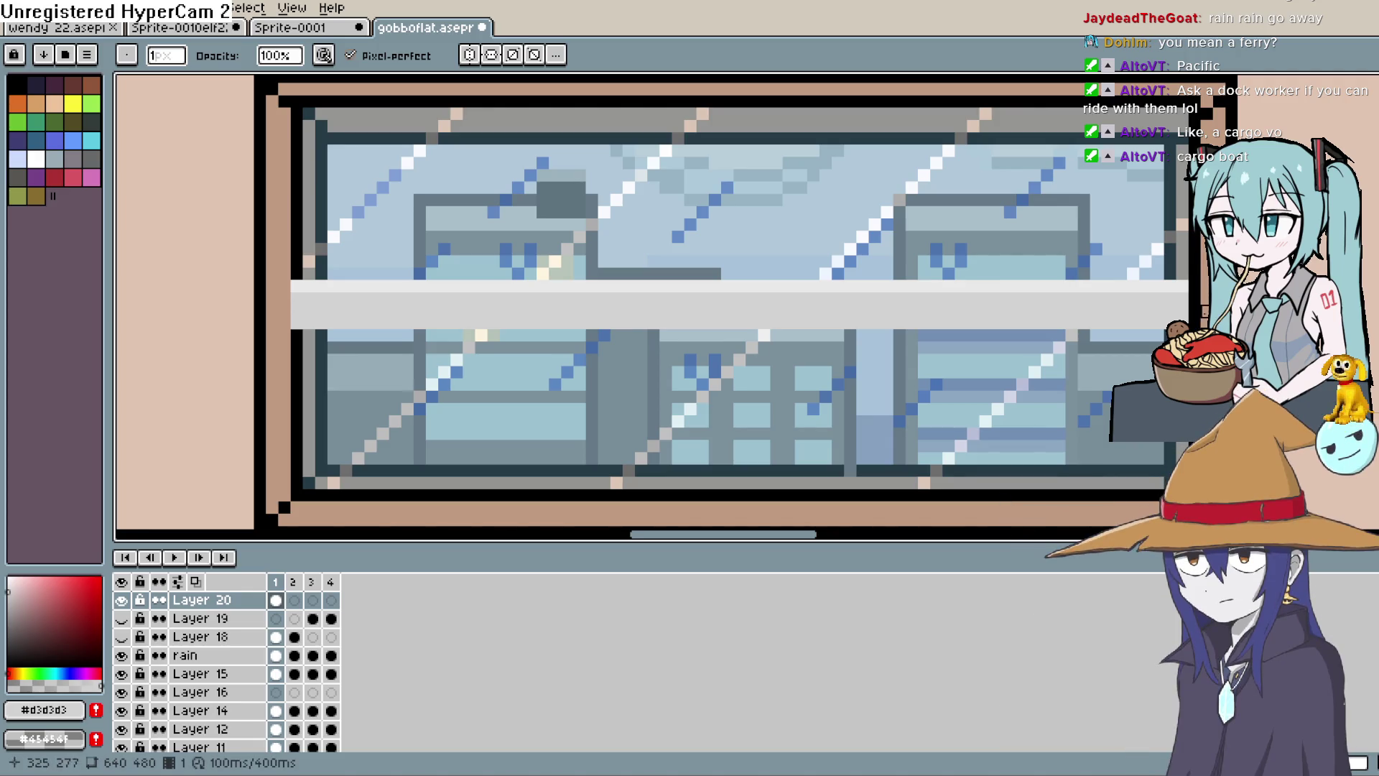
key("ctrl+z")
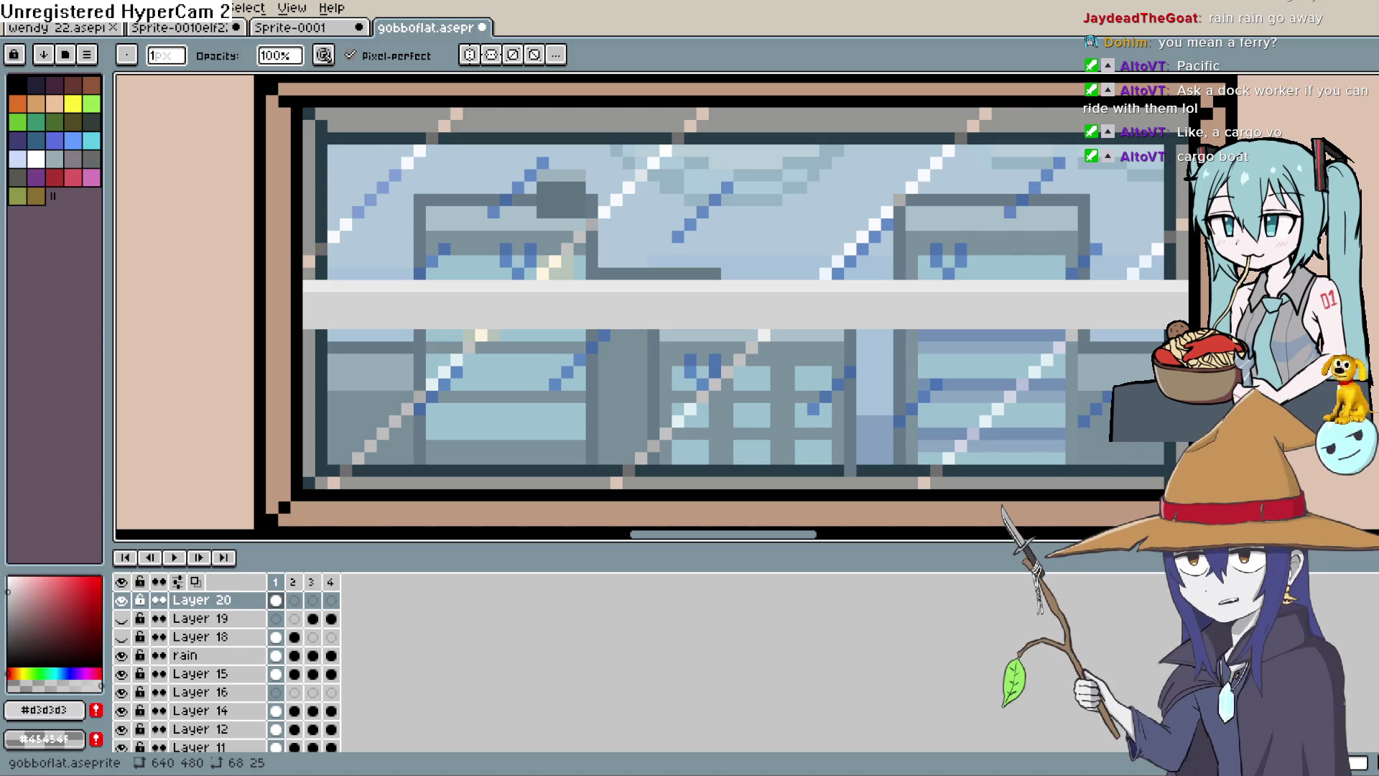
Choose a darker grey drawing colour from the palette.
mouse_move(955, 273)
left_mouse_down()
mouse_move(924, 240)
mouse_move(874, 270)
left_mouse_up()
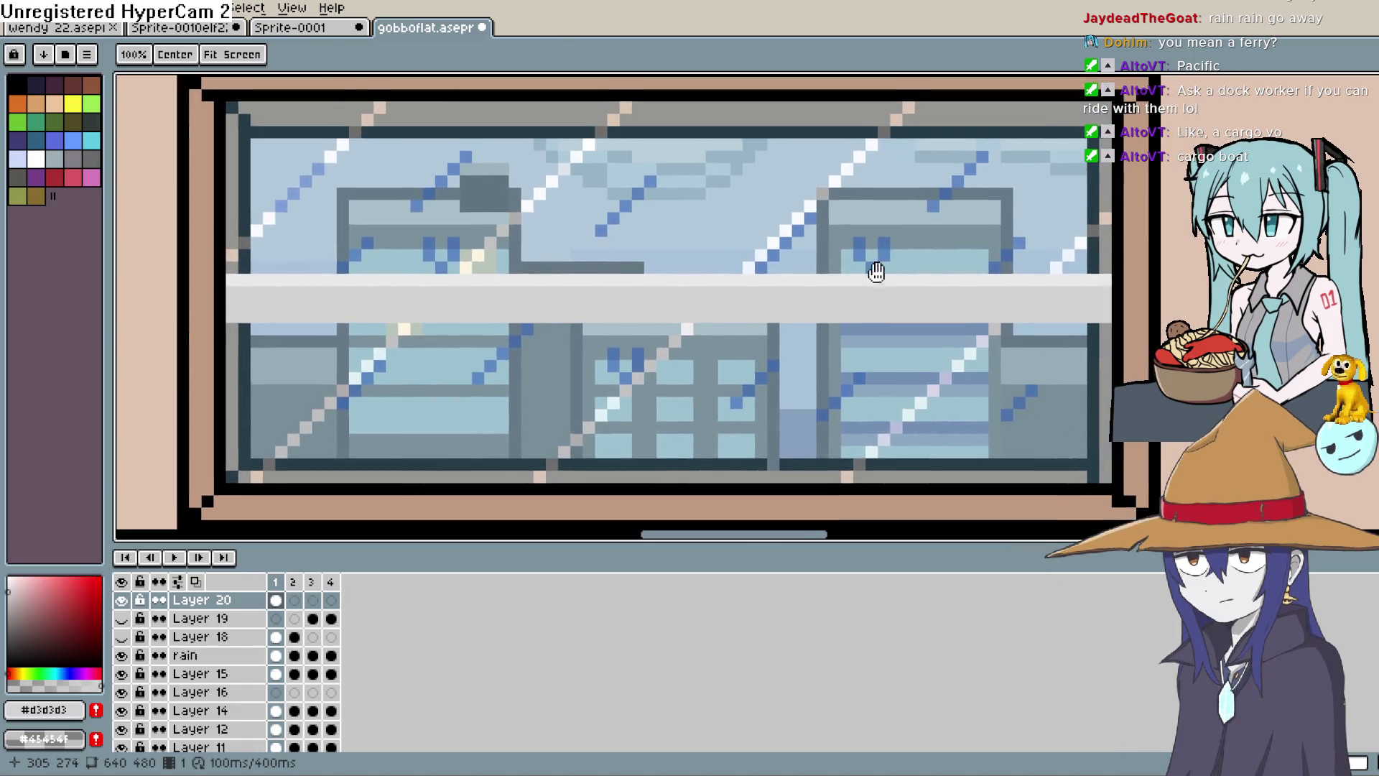
scroll(942, 283, "down", 1)
scroll(952, 303, "up", 1)
left_click_drag(952, 303, 917, 306)
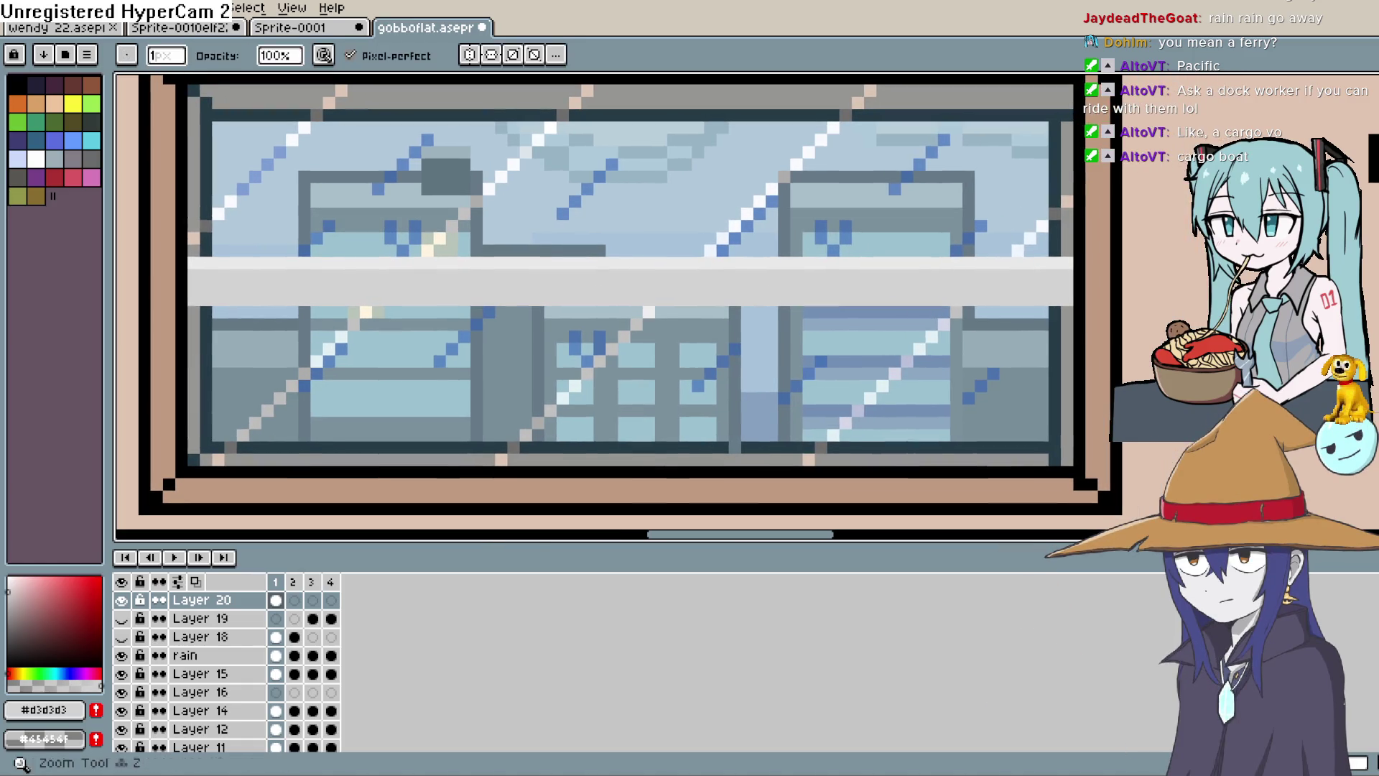
key("i")
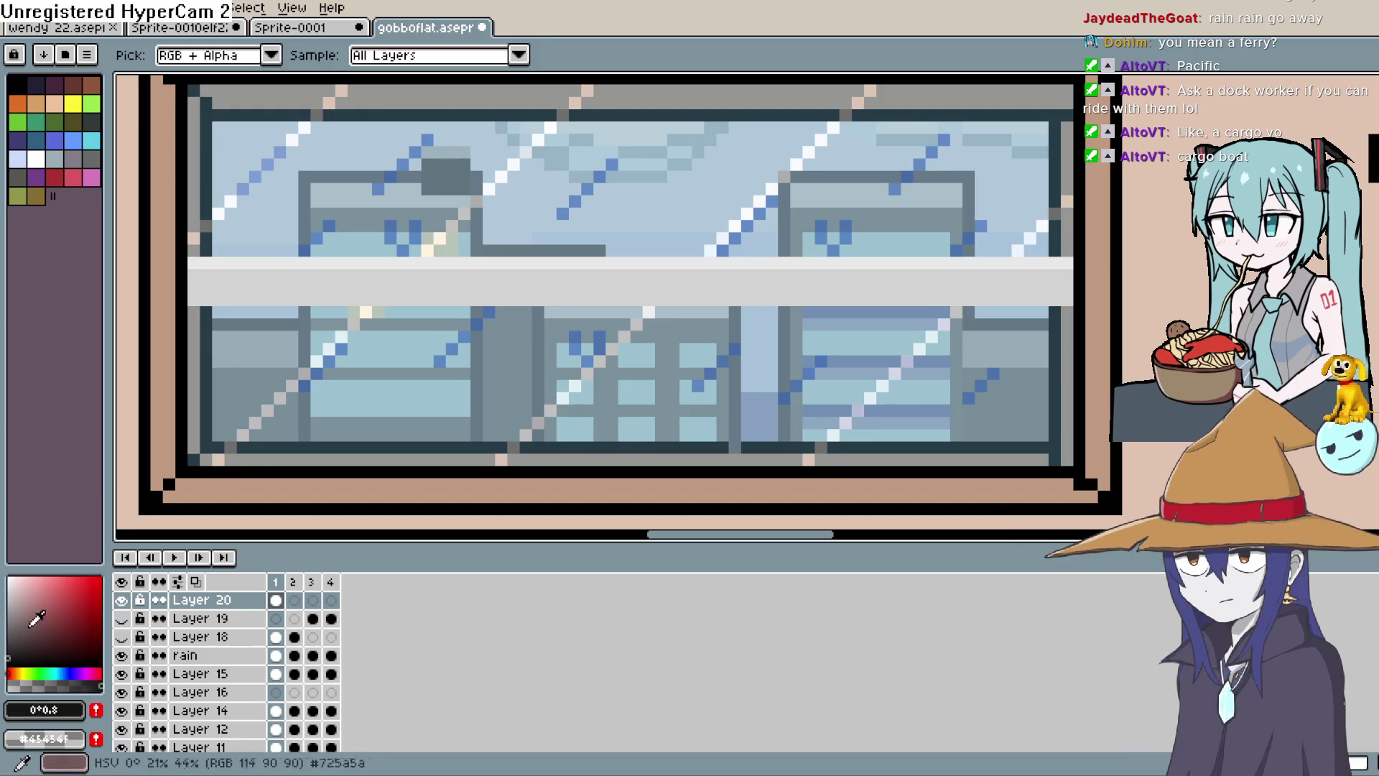
left_click(16, 610)
key("b")
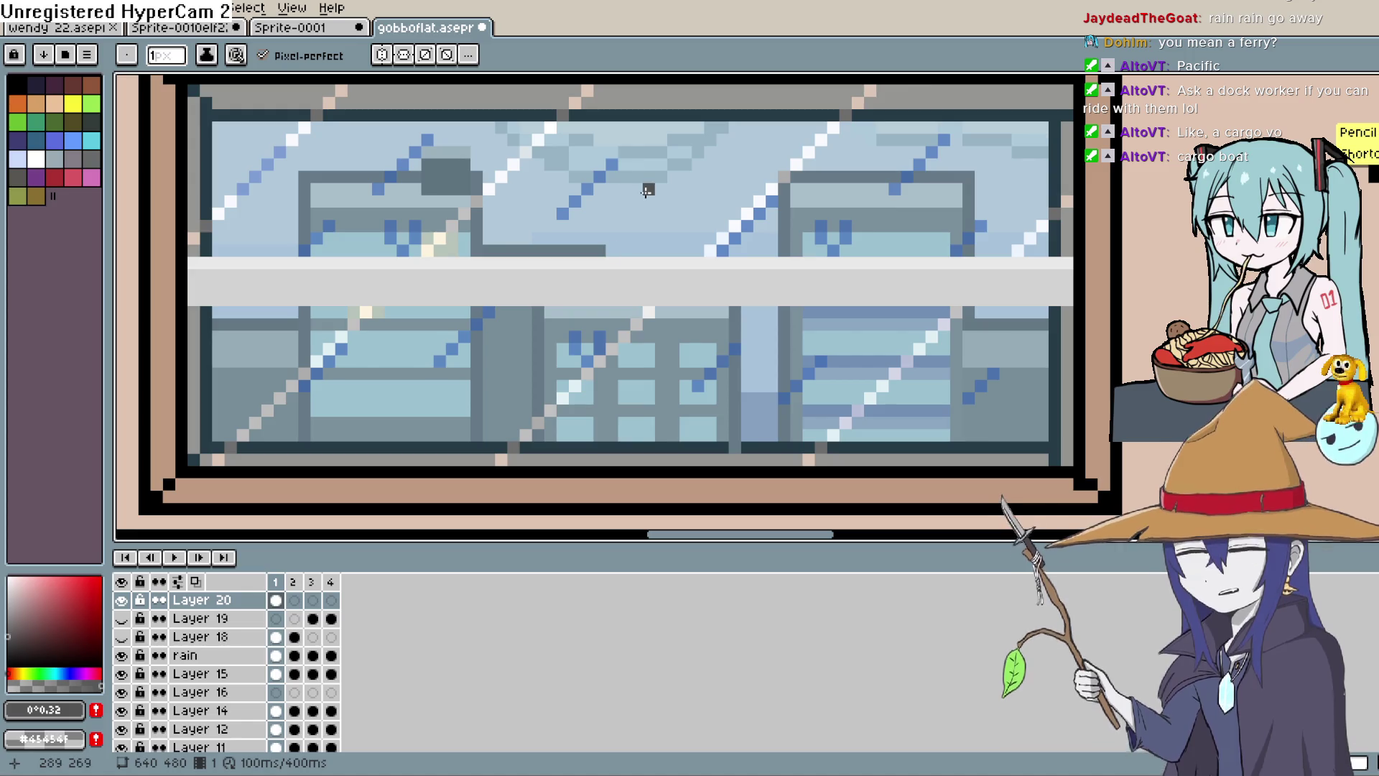
Copy Layer 20's frame 1 crossbar cel into frames 2, 3 and 4.
scroll(633, 223, "down", 1)
scroll(632, 223, "down", 1)
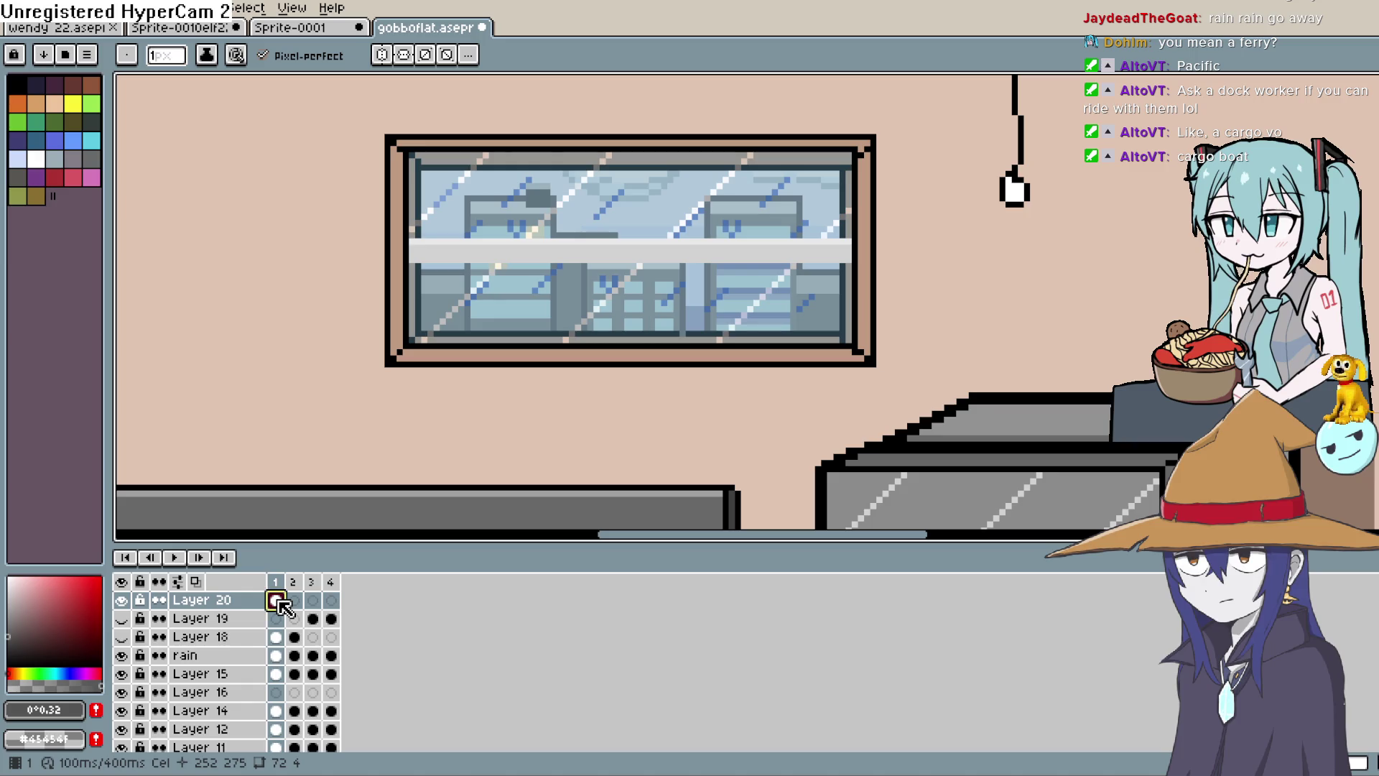
left_click_drag(278, 605, 297, 603)
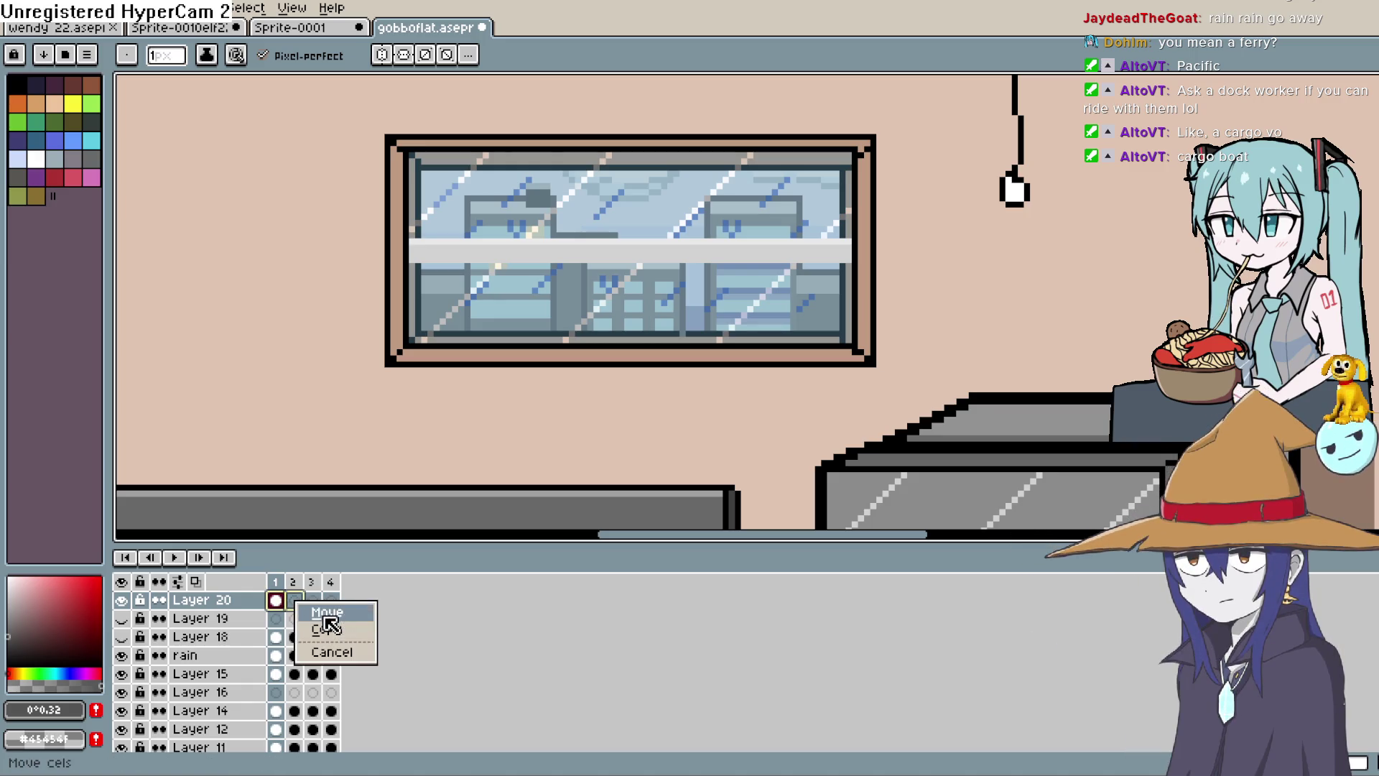
left_click(331, 628)
left_click_drag(294, 602, 336, 609)
left_click(346, 630)
left_click(349, 628)
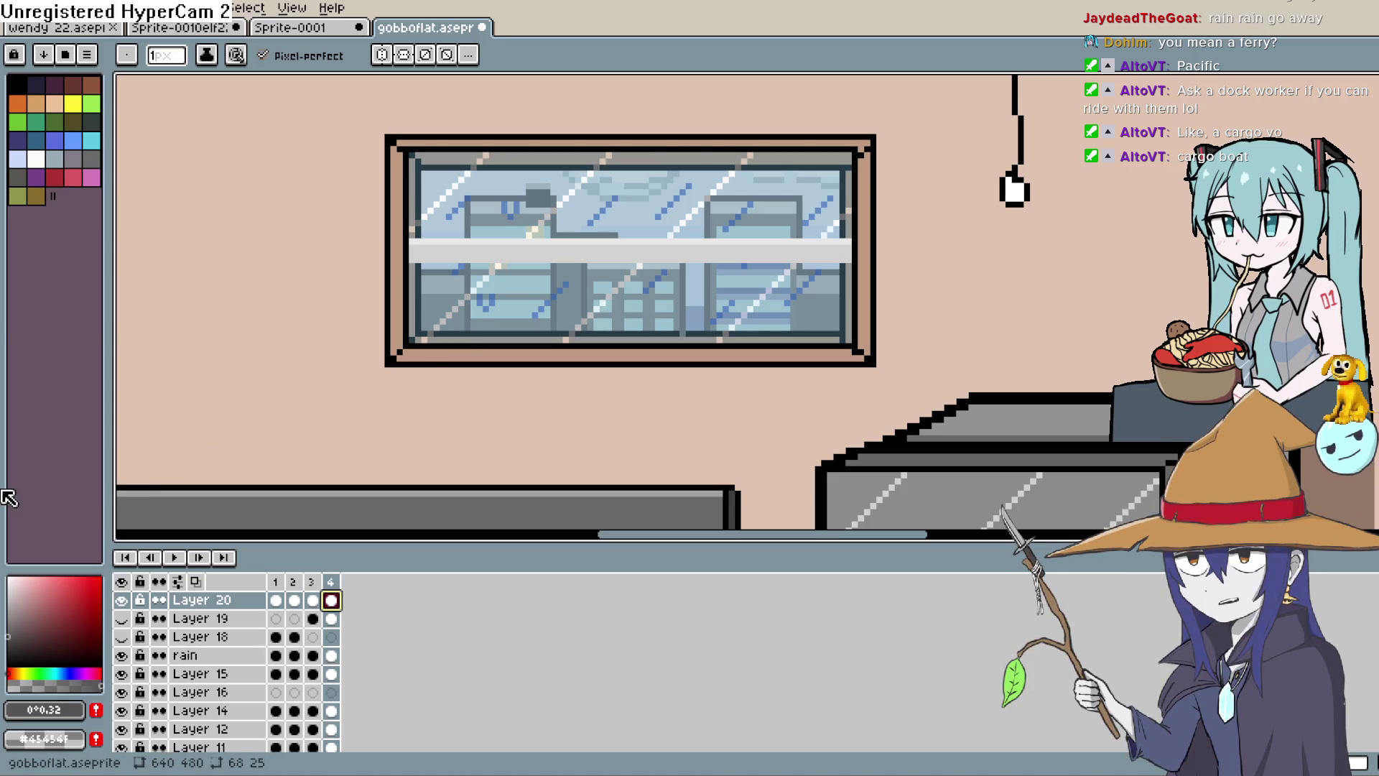
Play the rain animation to check the crossbar, stop it, and return to frame 1.
left_click(174, 557)
scroll(632, 222, "down", 5)
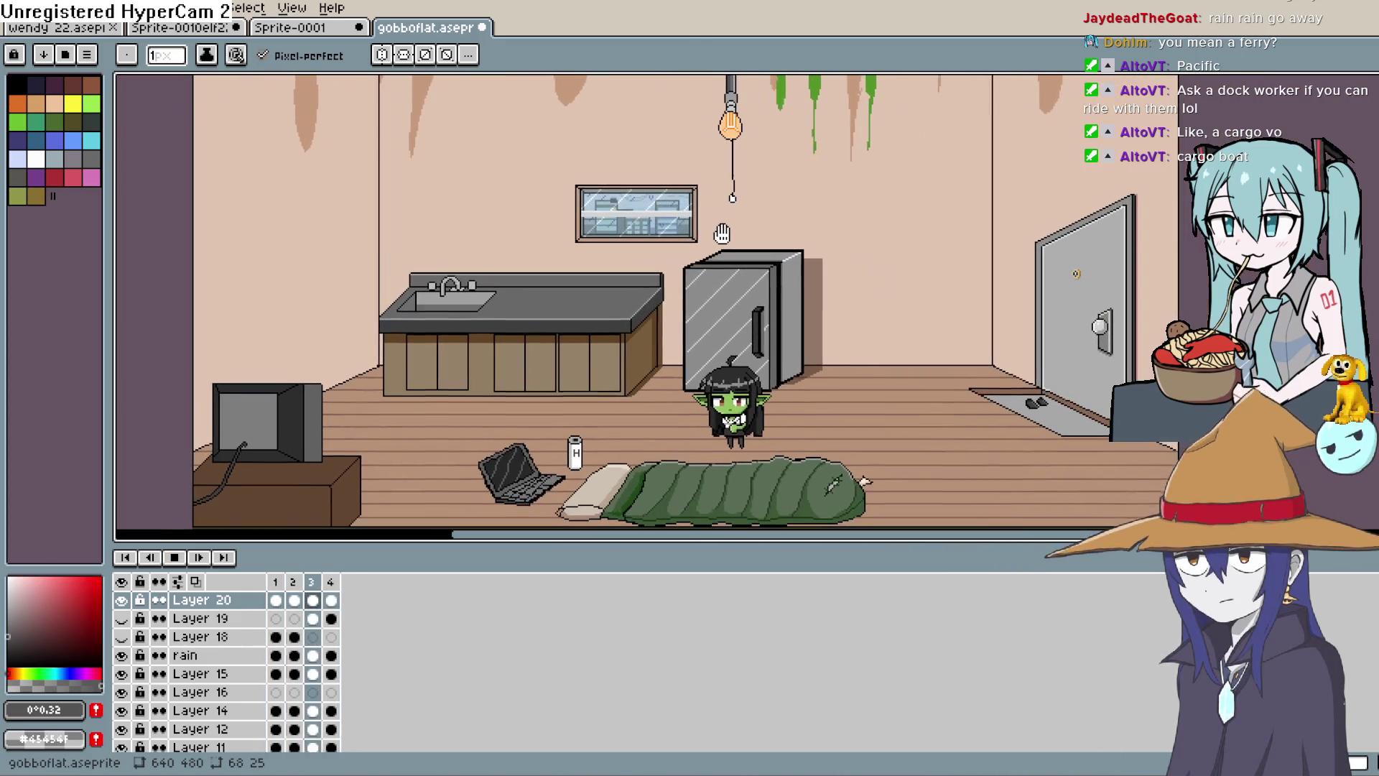
scroll(678, 240, "up", 4)
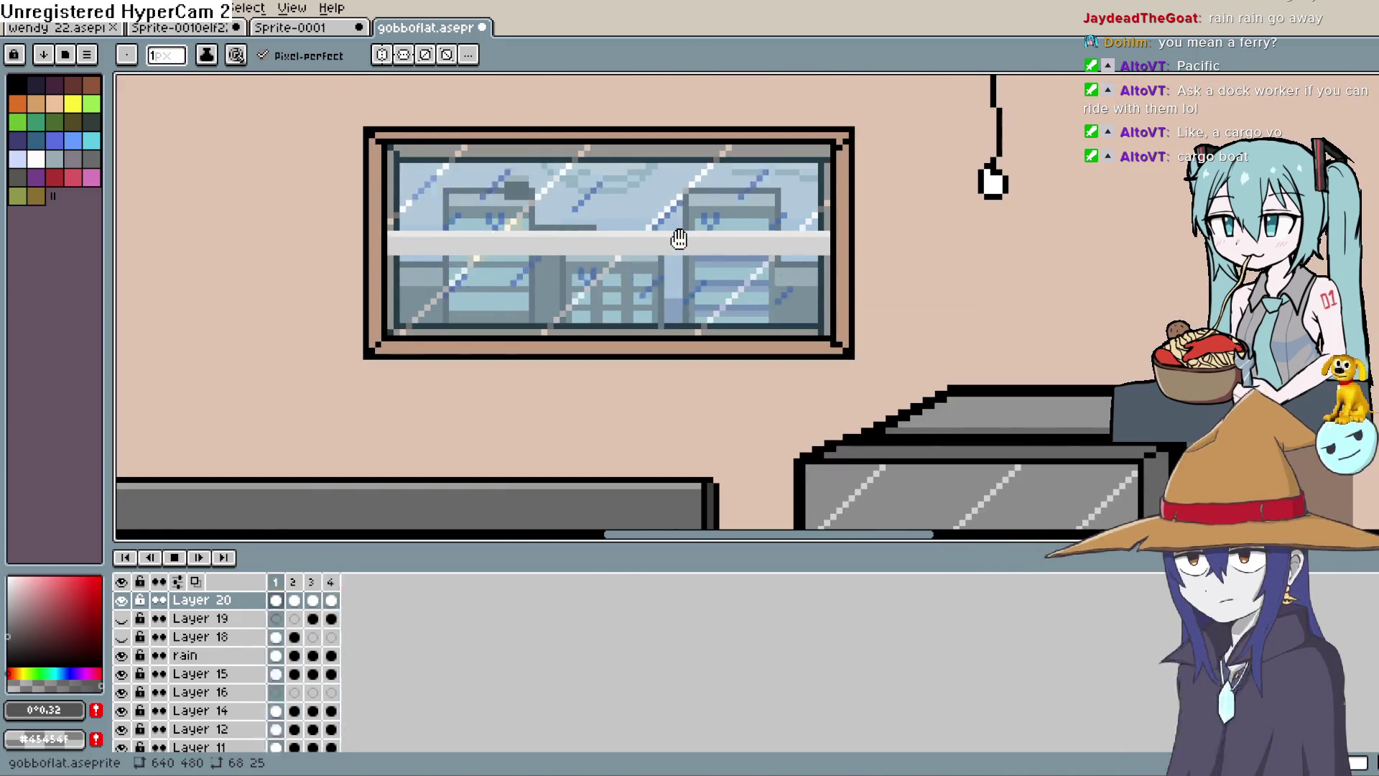
key("i")
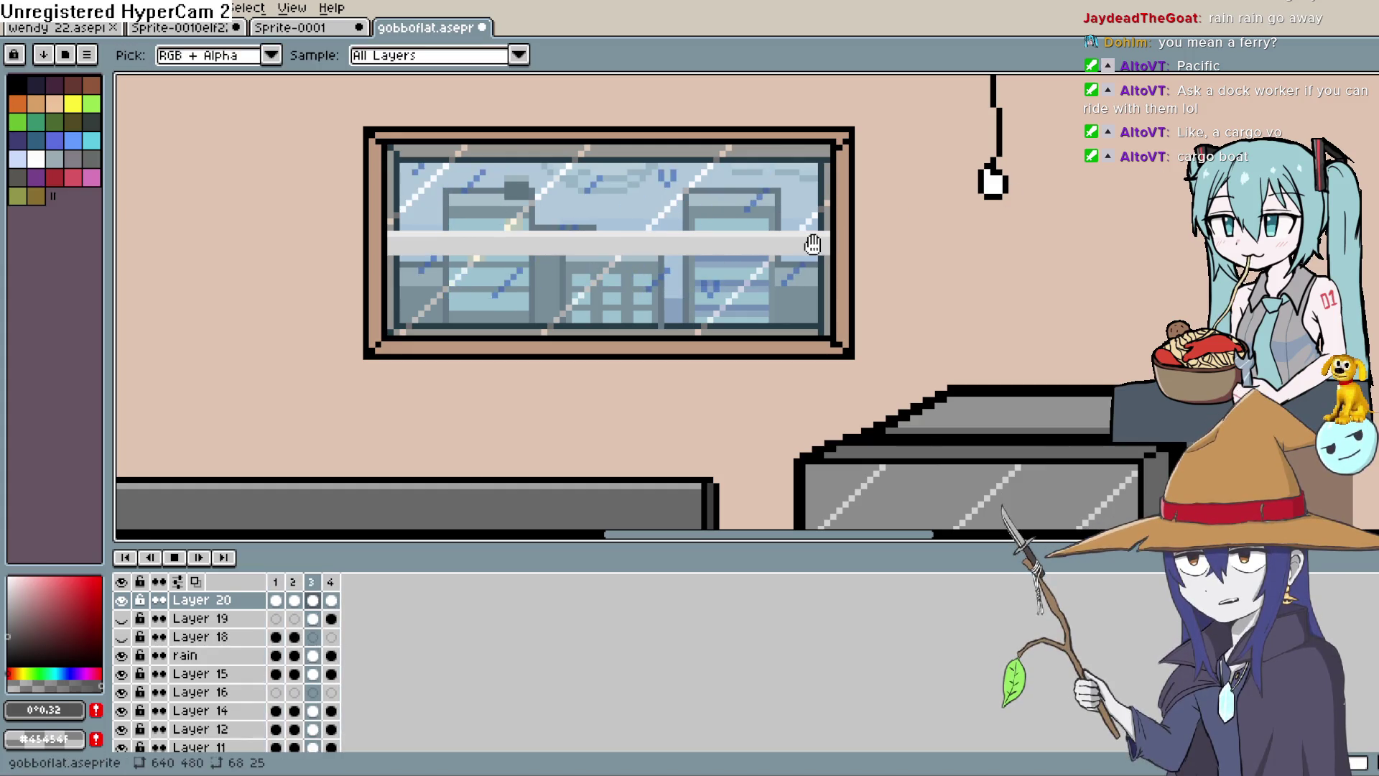
left_click(180, 559)
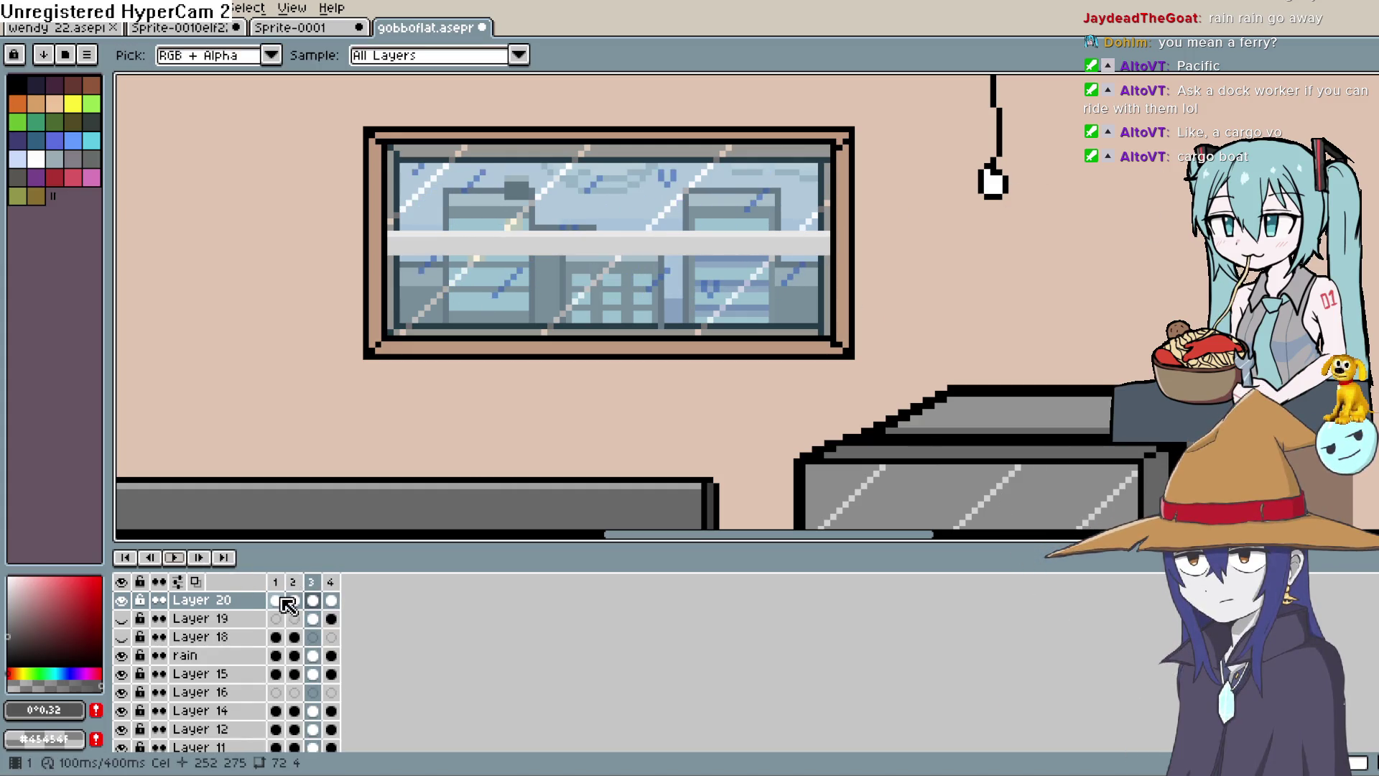
left_click(275, 599)
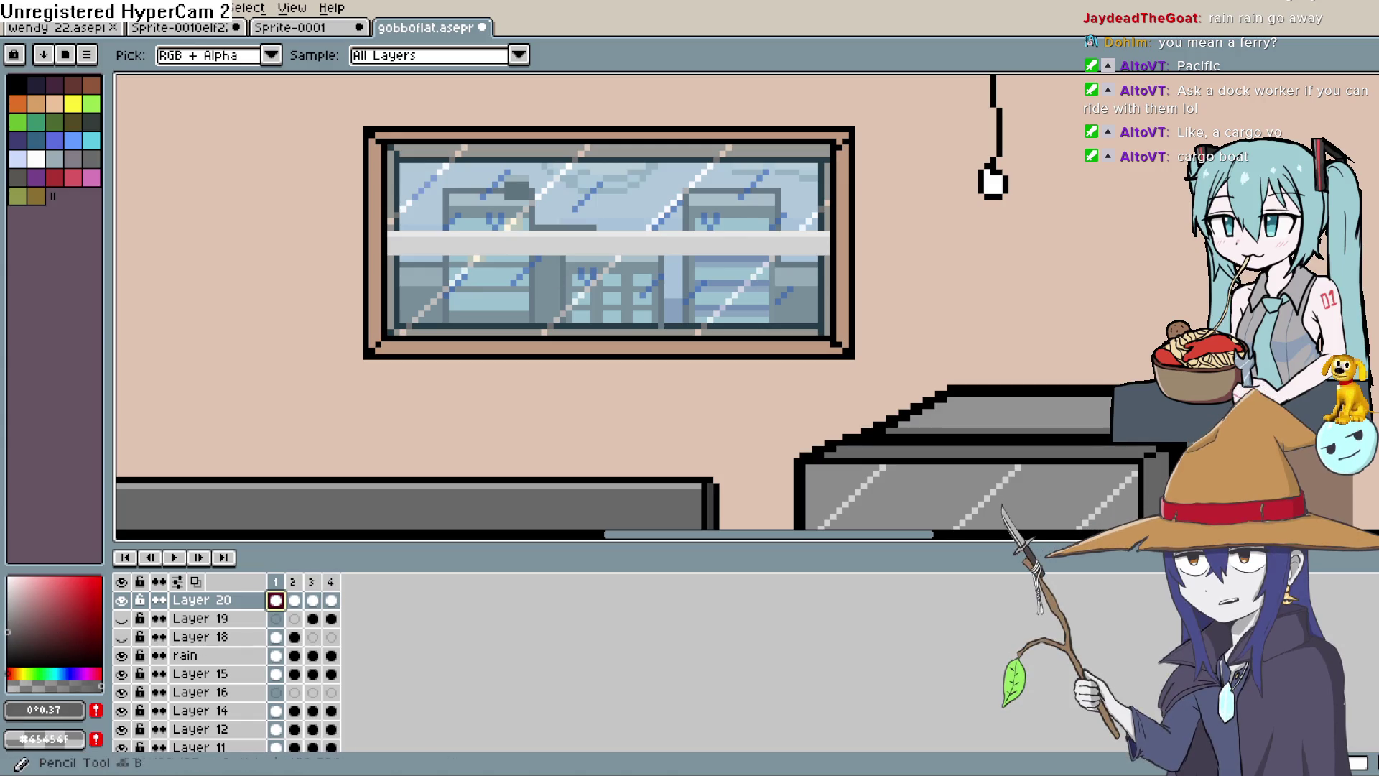
Replace a pencil stroke with straight lines along the window's top and bottom edges.
key("b")
scroll(825, 179, "up", 1)
left_click_drag(818, 248, 818, 243)
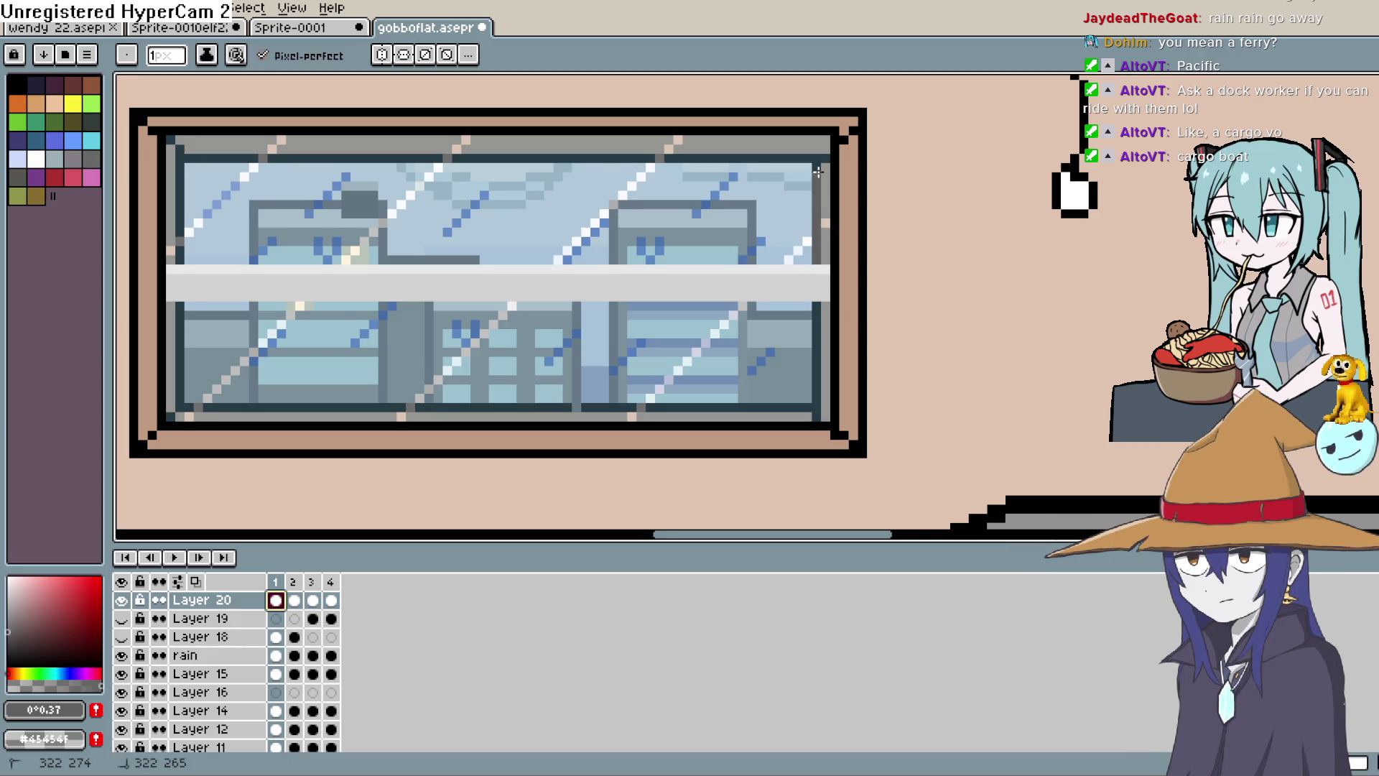
left_click_drag(818, 162, 233, 155)
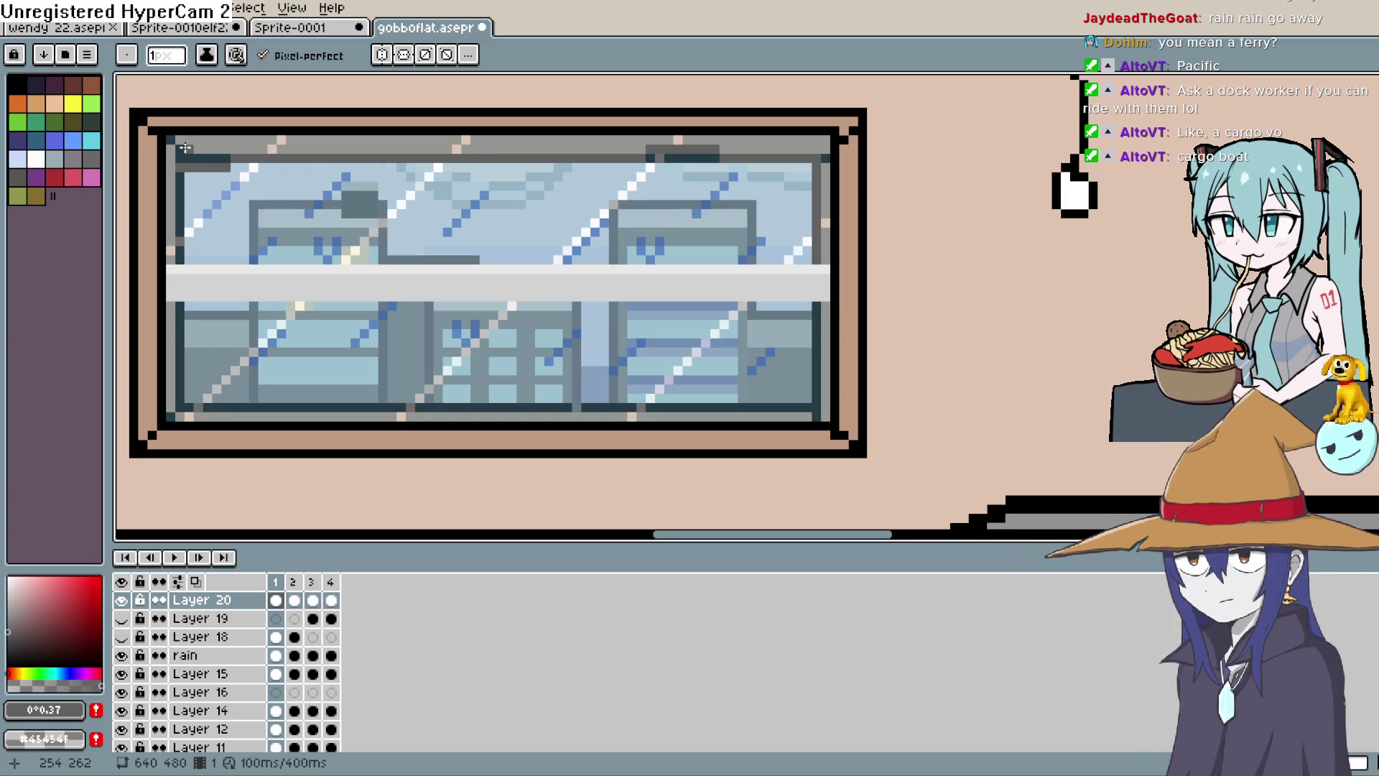
key("ctrl+z")
key("l")
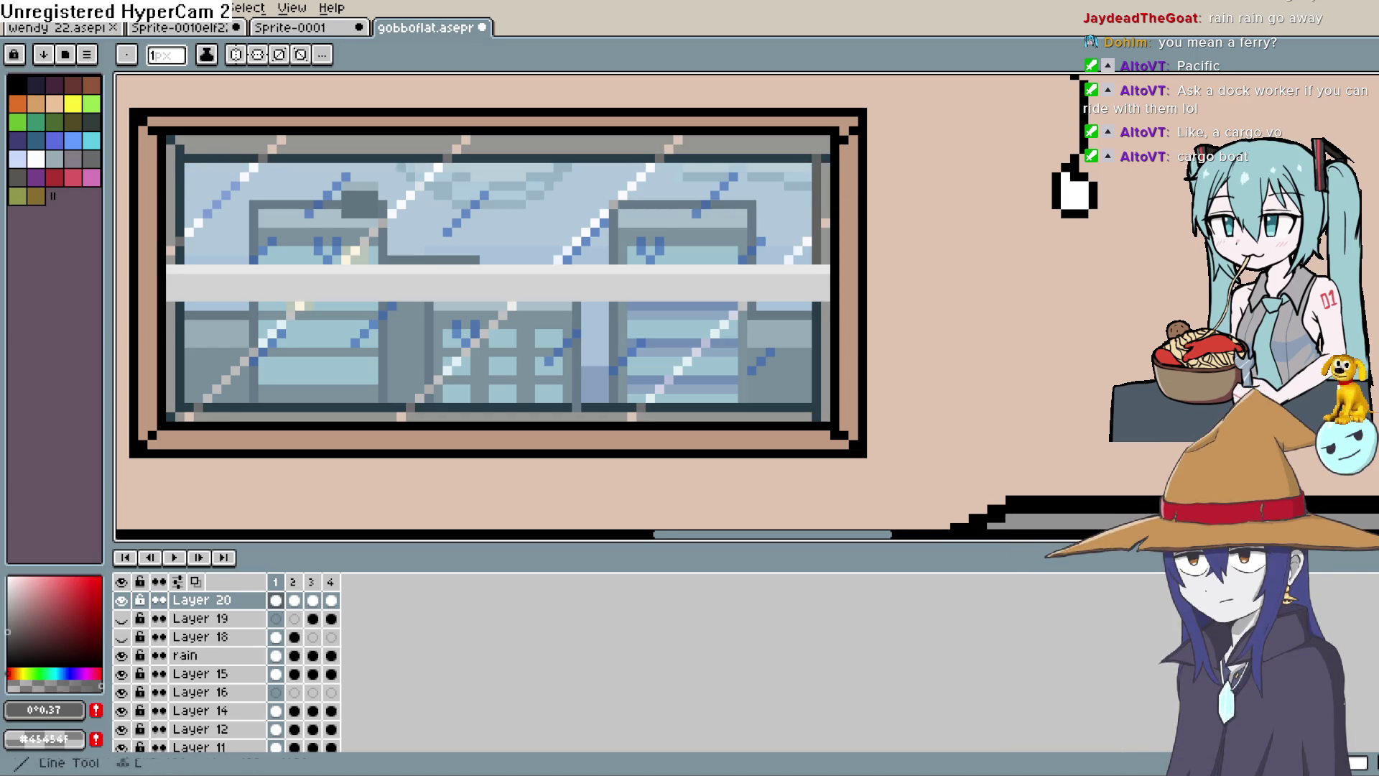
mouse_move(818, 156)
left_mouse_down()
mouse_move(904, 194)
mouse_move(265, 193)
left_mouse_up()
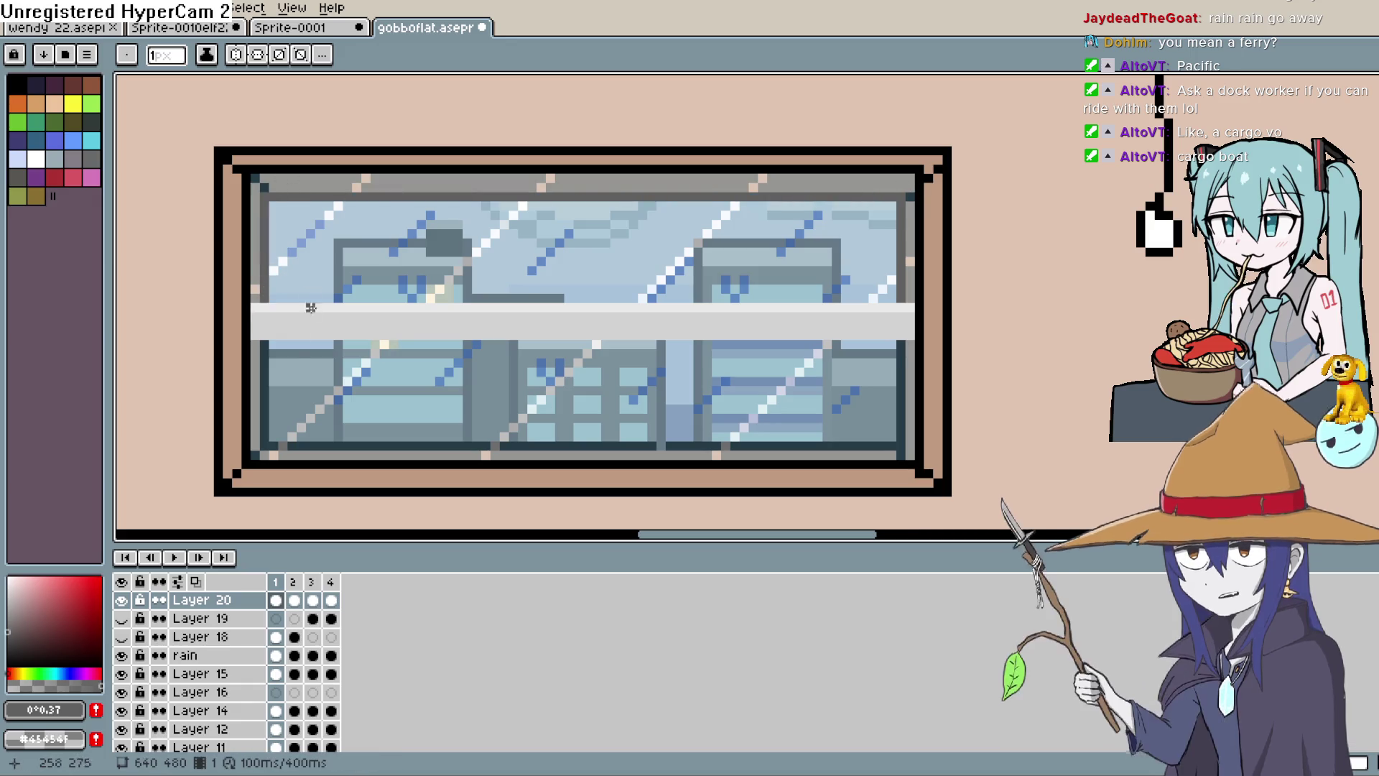
left_click_drag(298, 446, 900, 437)
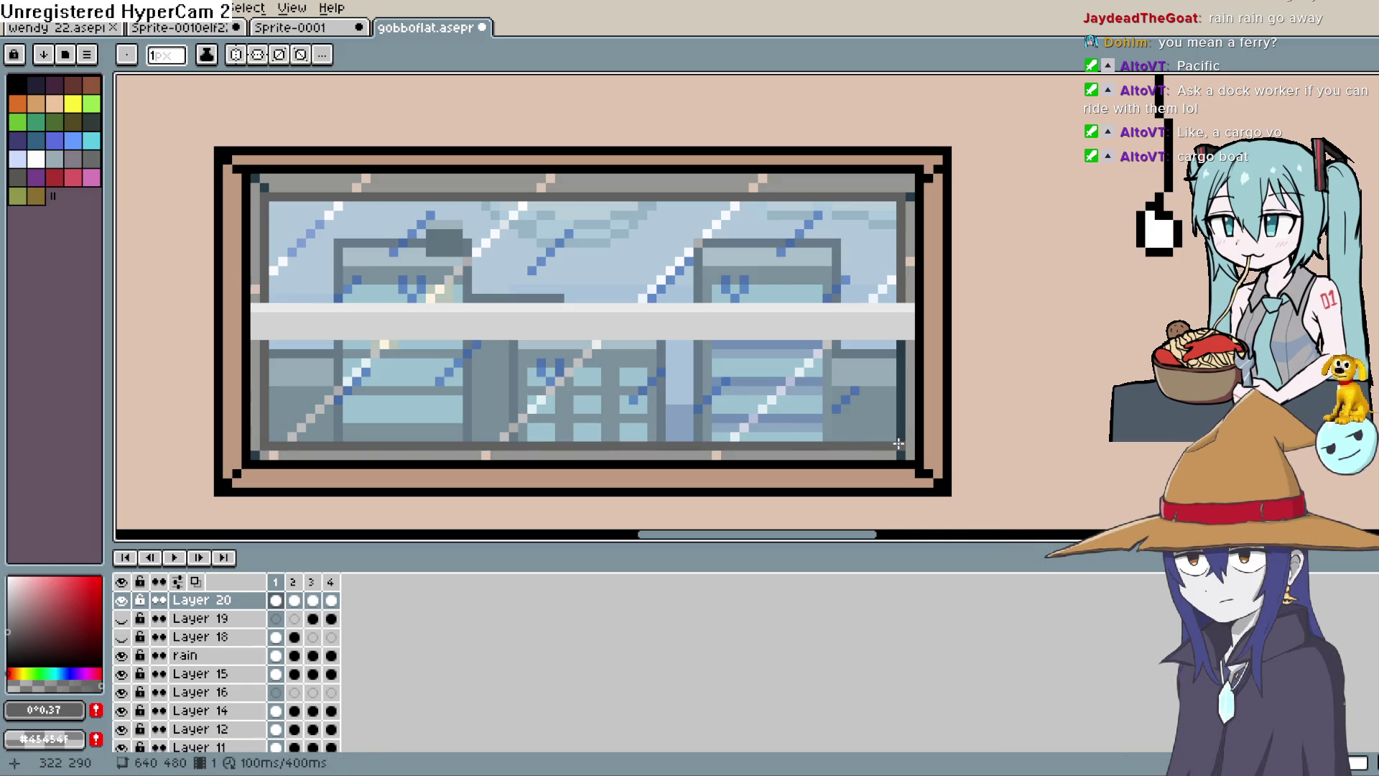
Flood-fill the right, top and left inner frame strips with the crossbar's light grey #d3d3d3.
key("v")
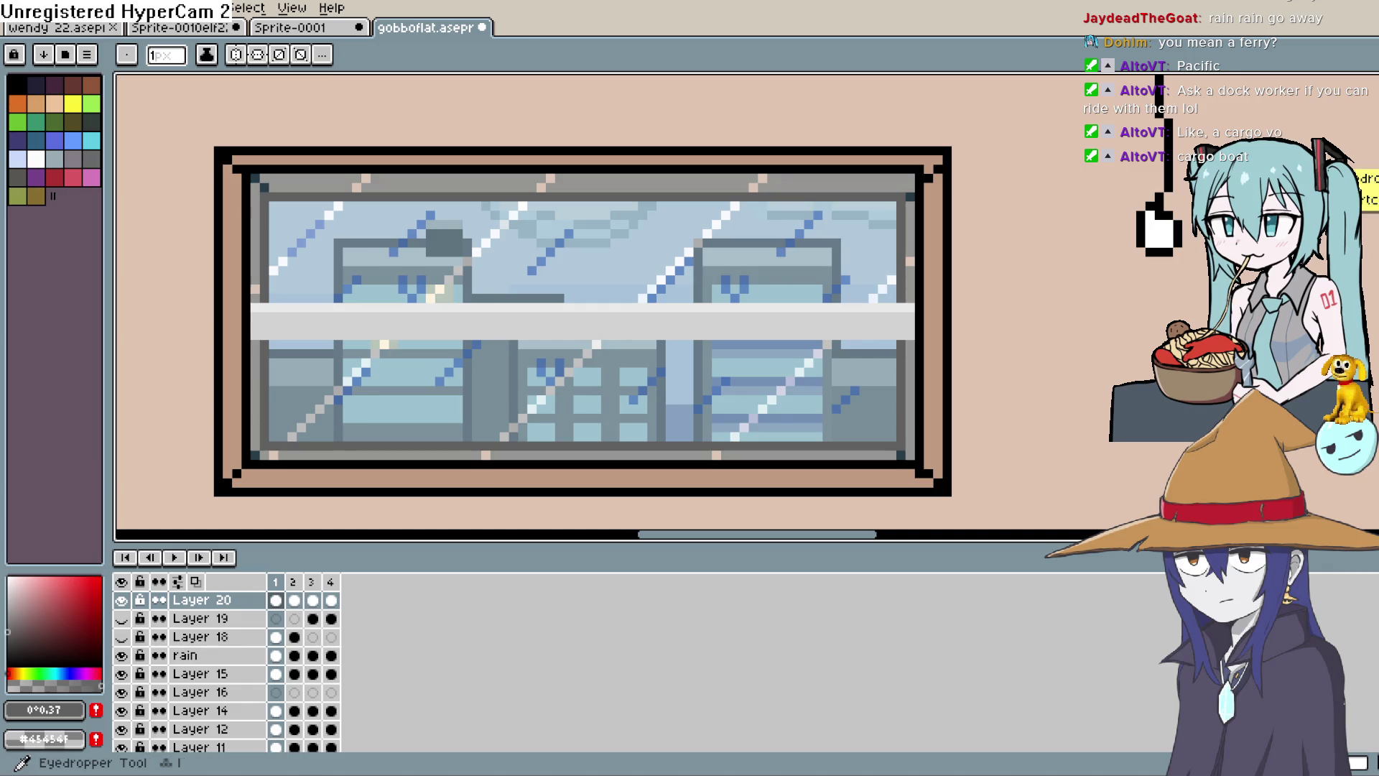
key("g")
left_click(893, 319, "alt")
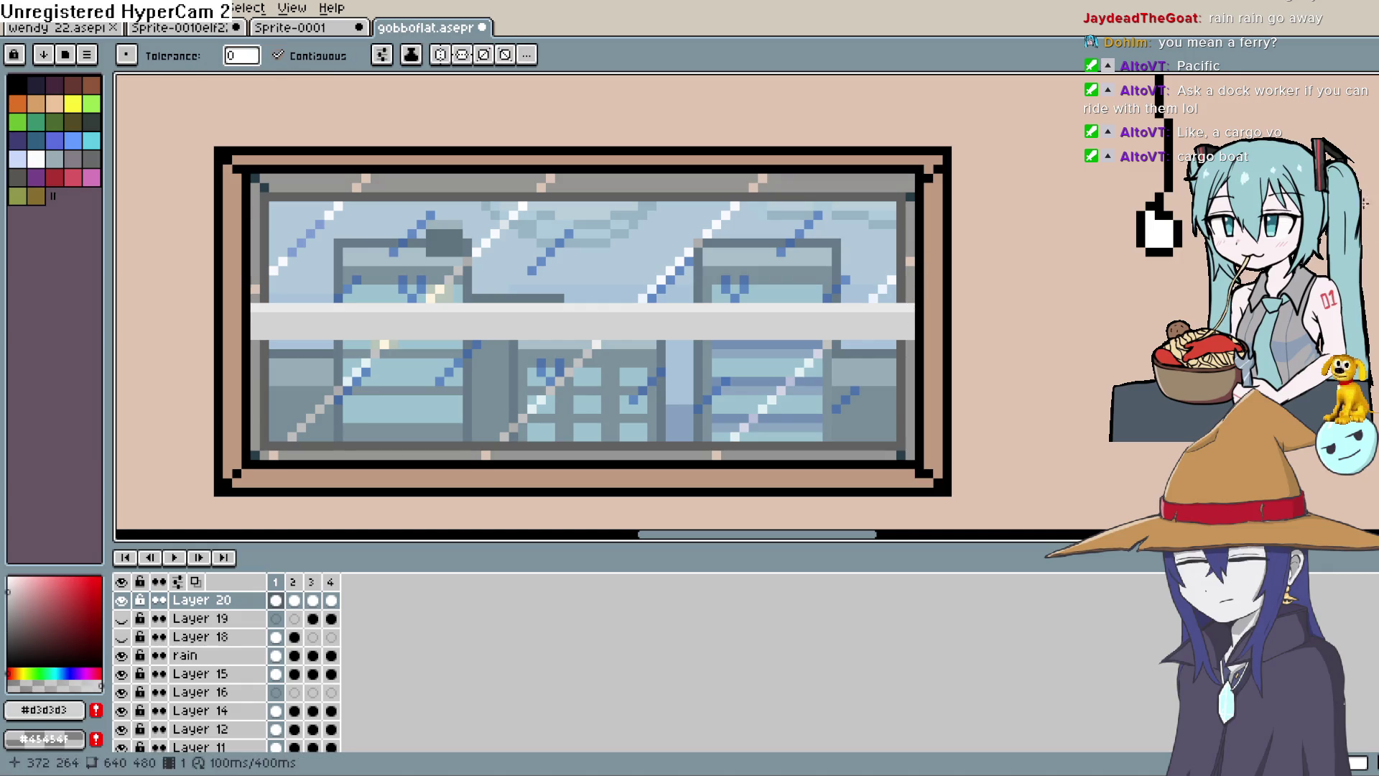
left_click(909, 216)
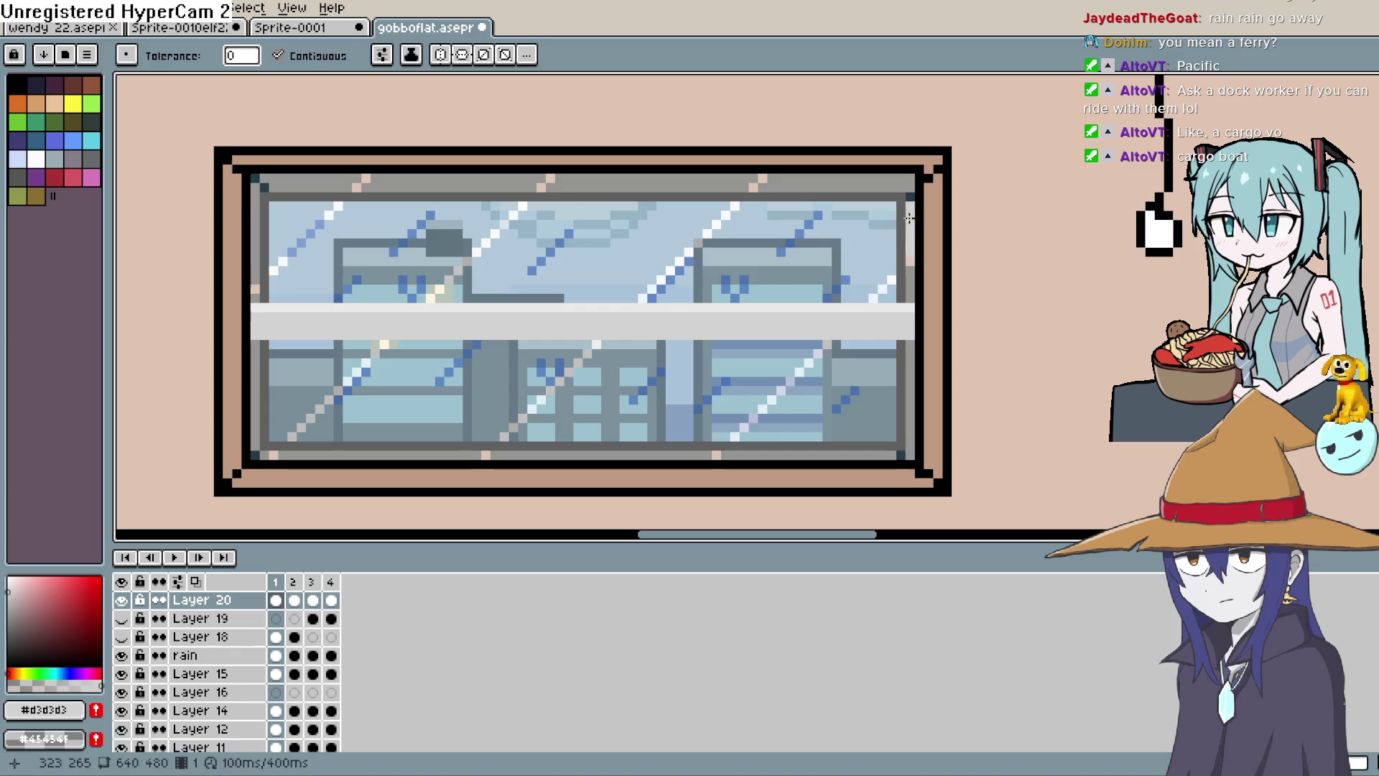
left_click(901, 183)
left_click(549, 178)
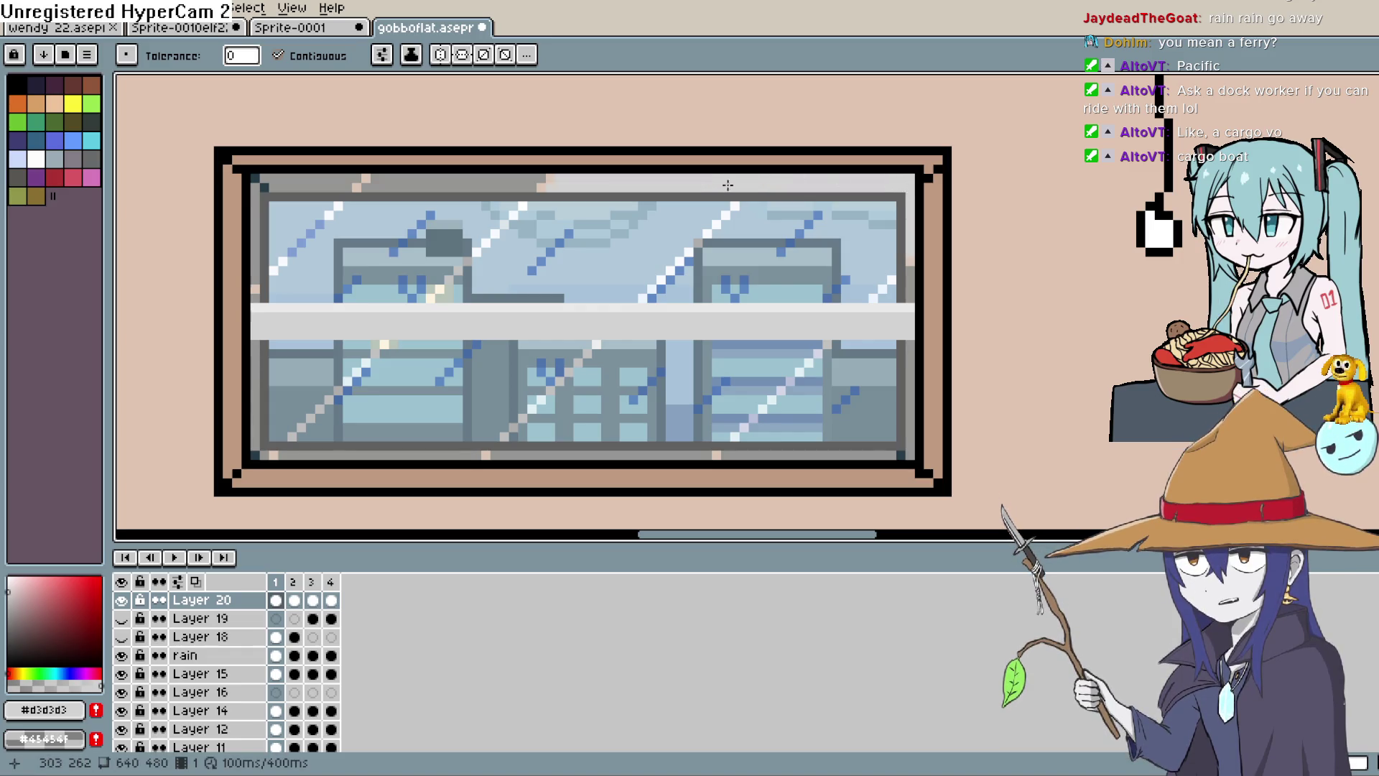
left_click(424, 185)
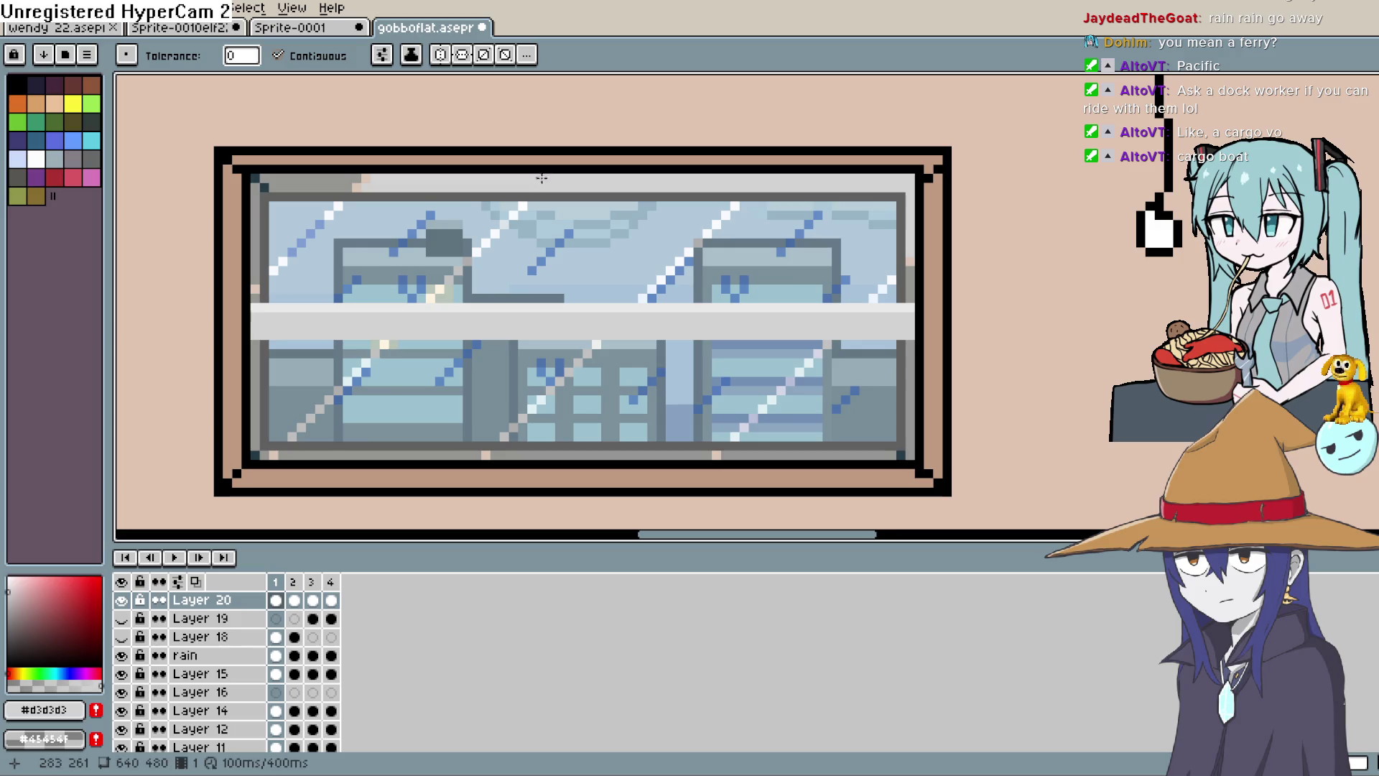
left_click(340, 186)
left_click(257, 181)
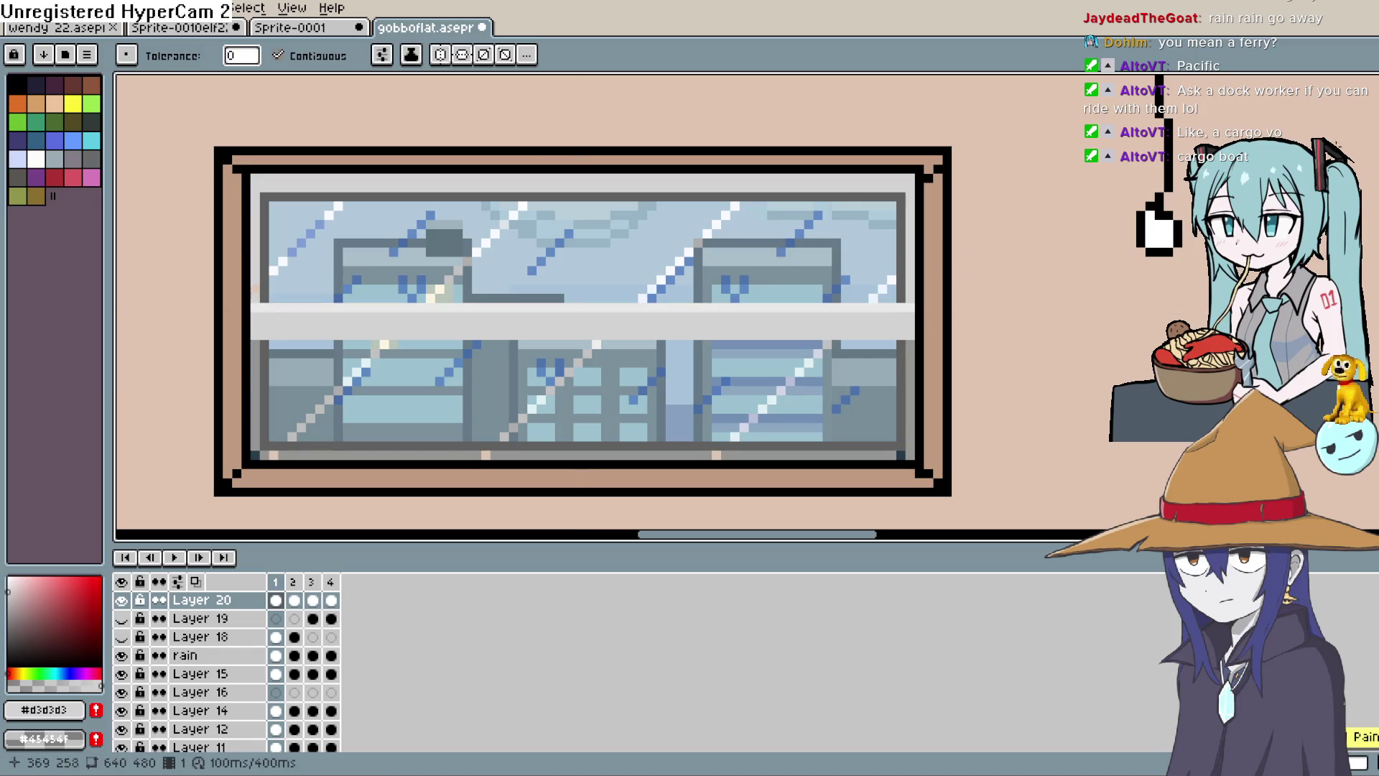
Draw vertical lines in the beige wall colour down the frame's right and left inner edges.
key("b")
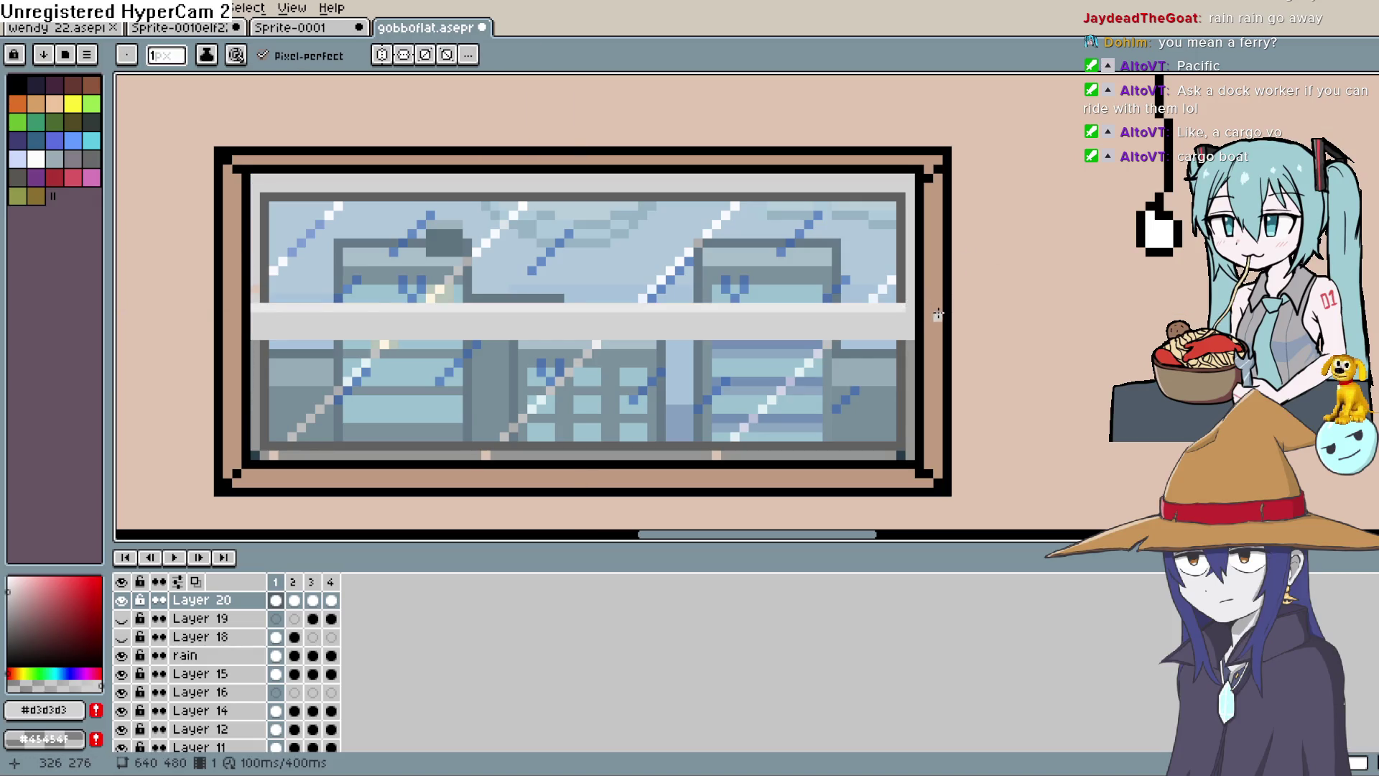
key("i")
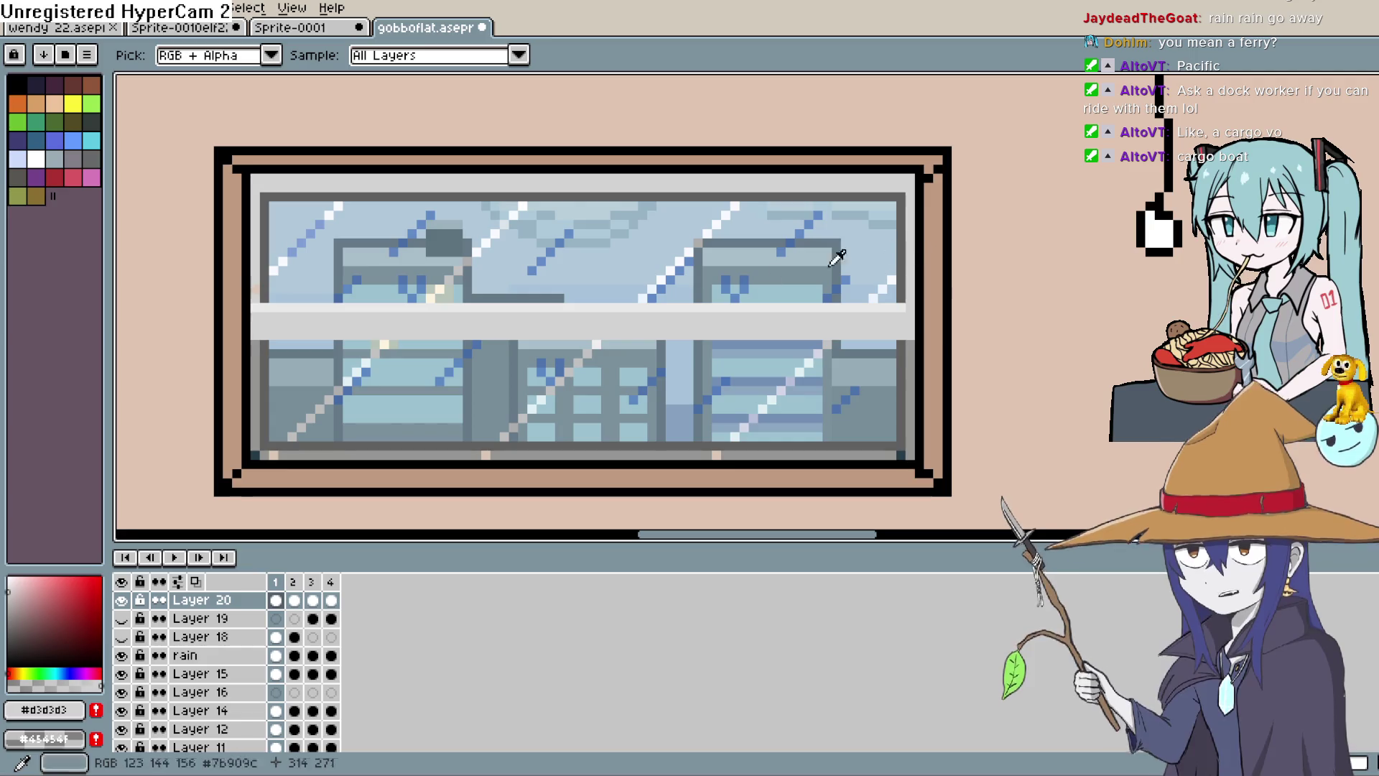
left_click(995, 225)
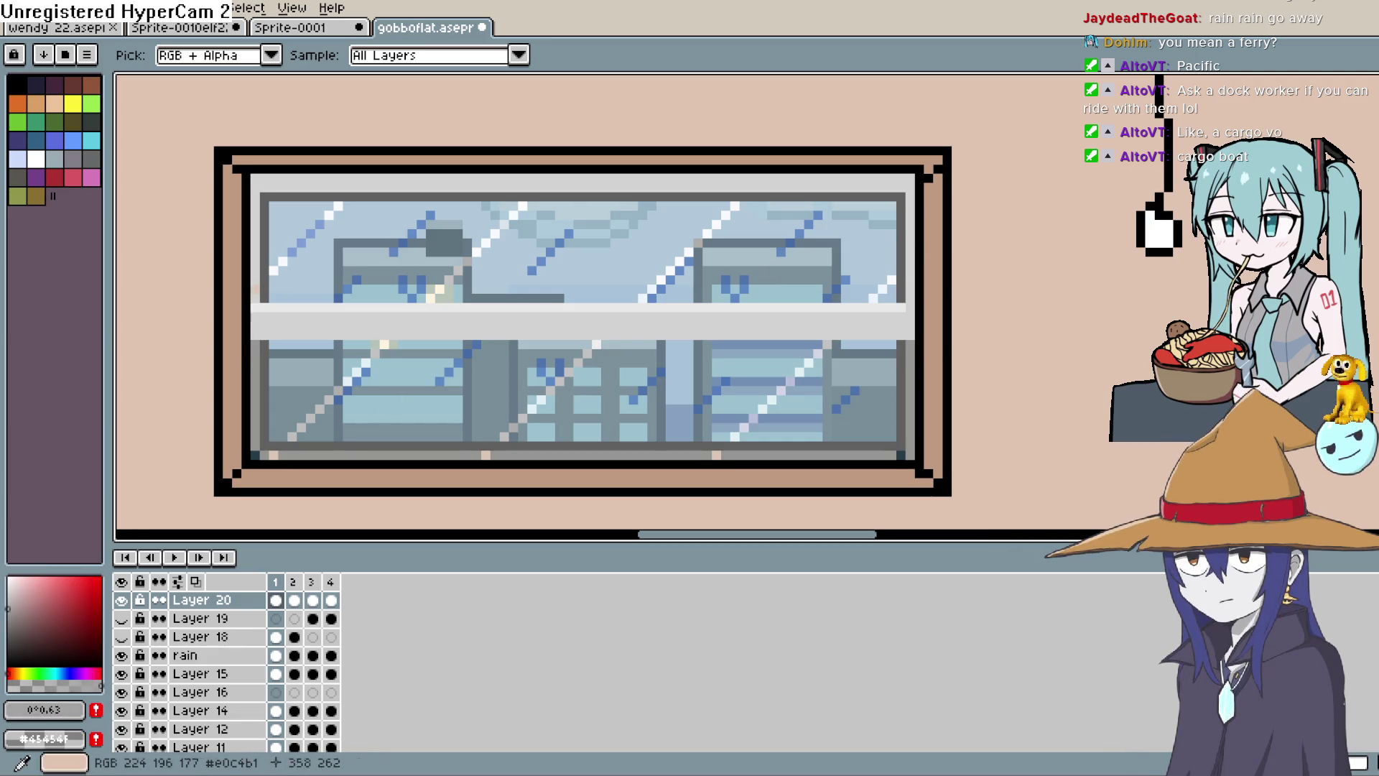
key("b")
left_click_drag(910, 175, 904, 453)
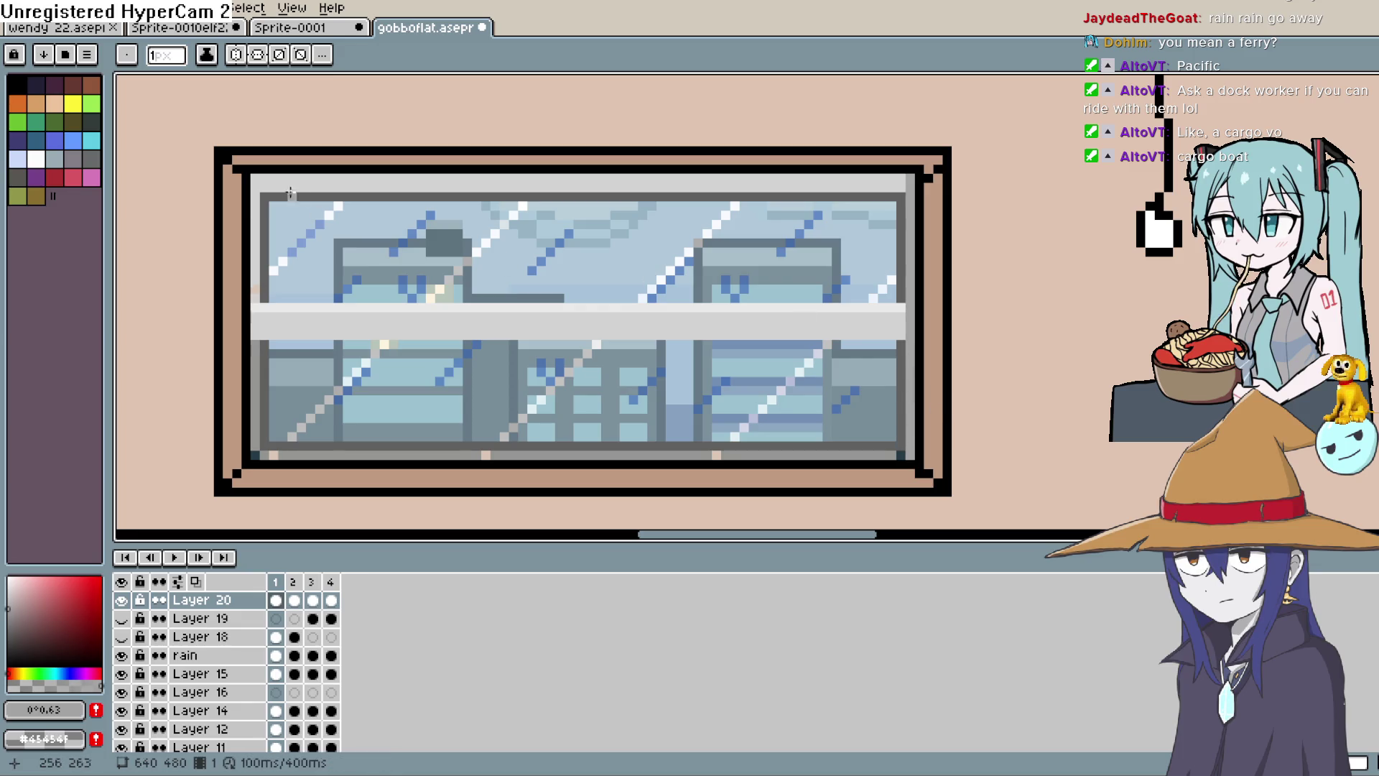
left_click_drag(253, 177, 253, 454)
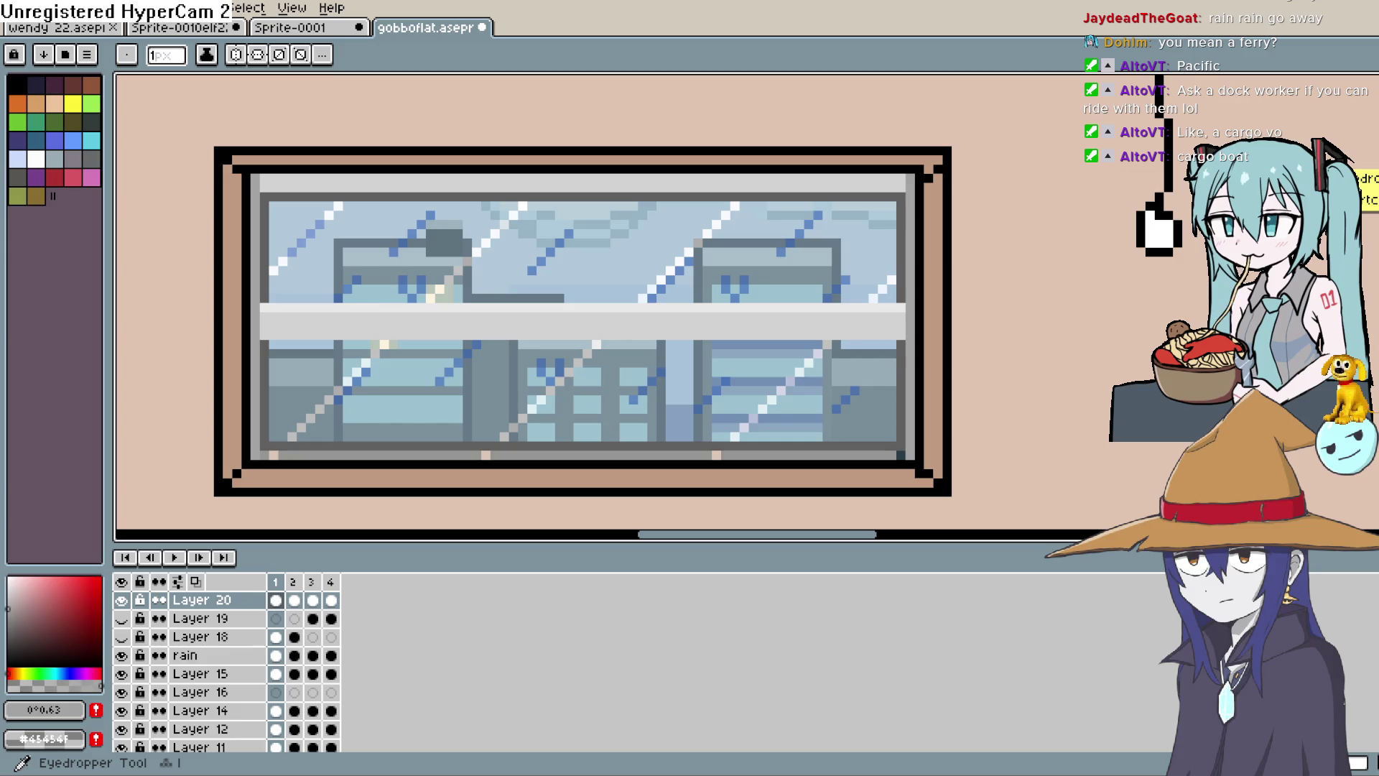
Sample the top band's light grey, then choose a slightly darker grey from the palette.
left_click(797, 181)
left_click(8, 586)
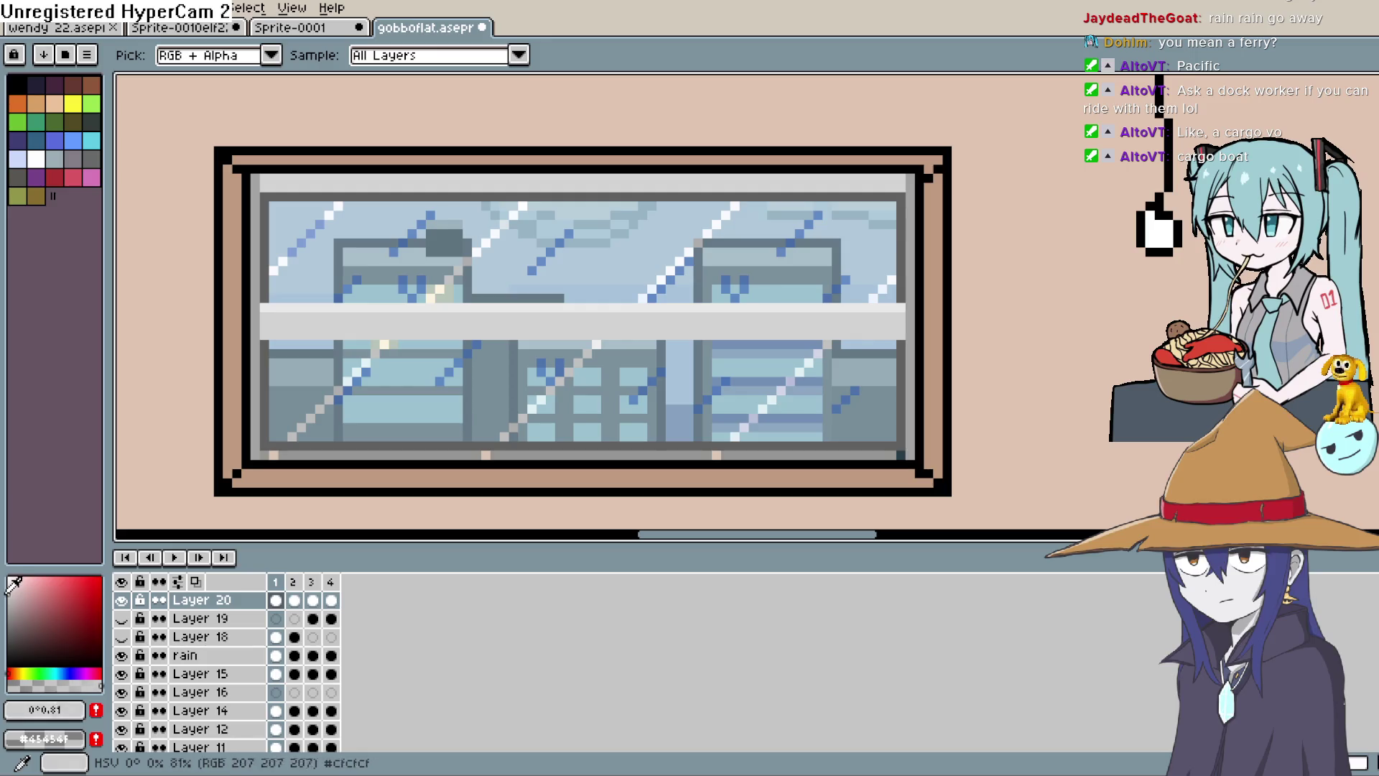
key("shift+l")
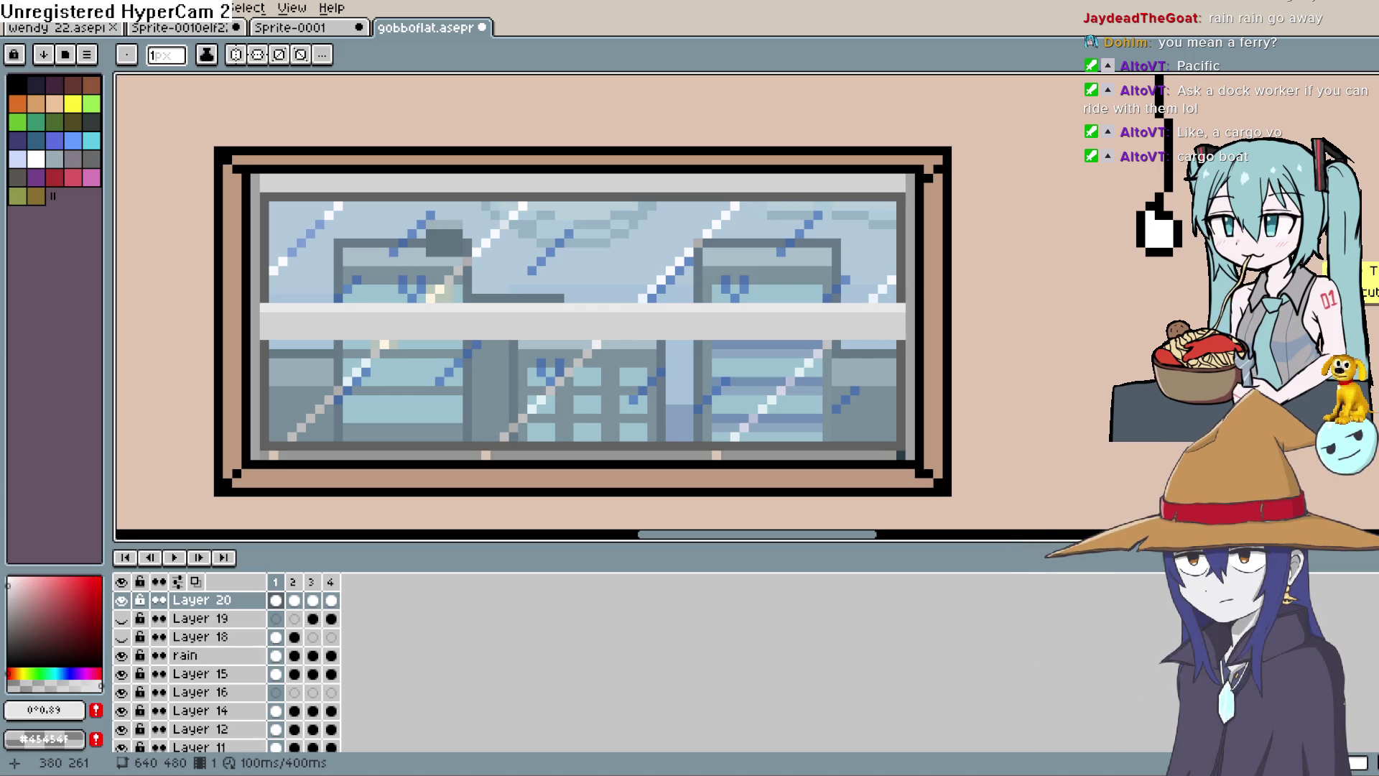
key("e")
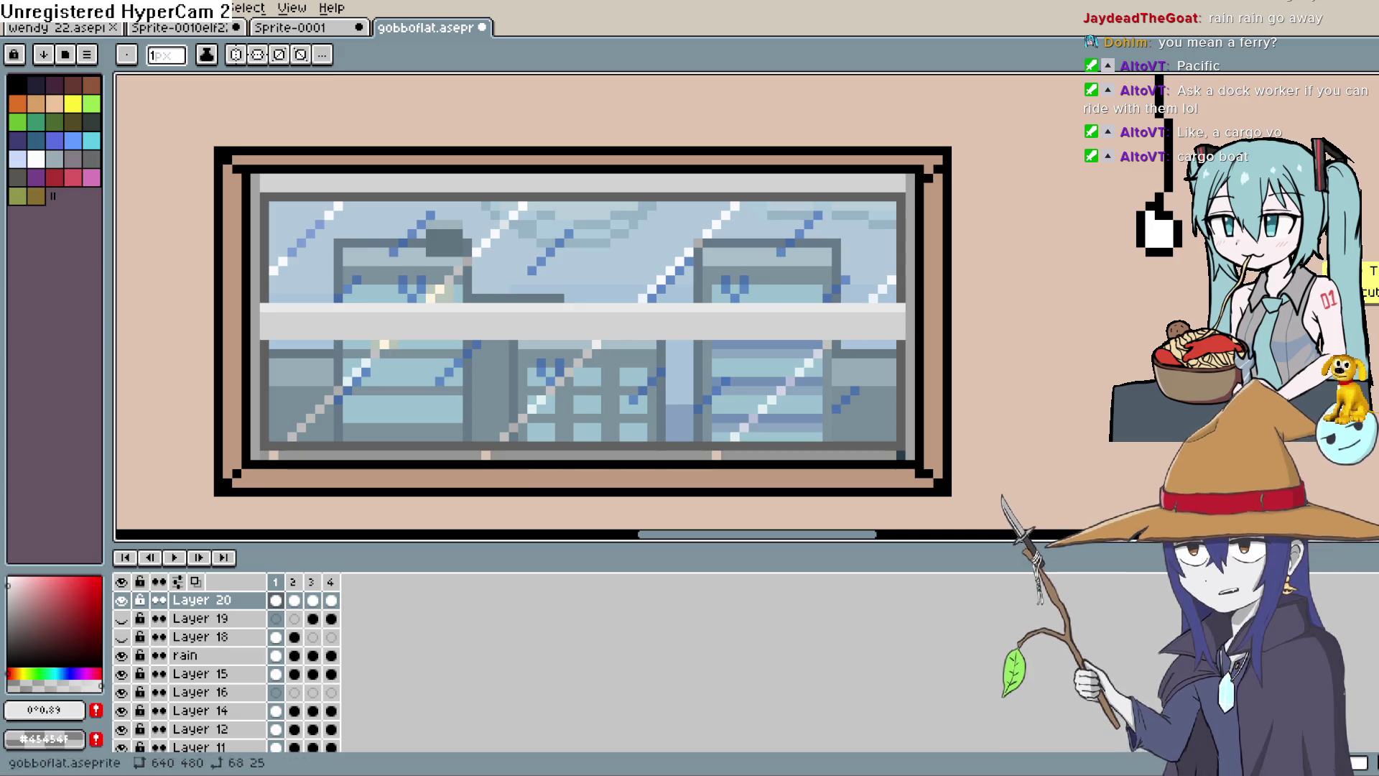
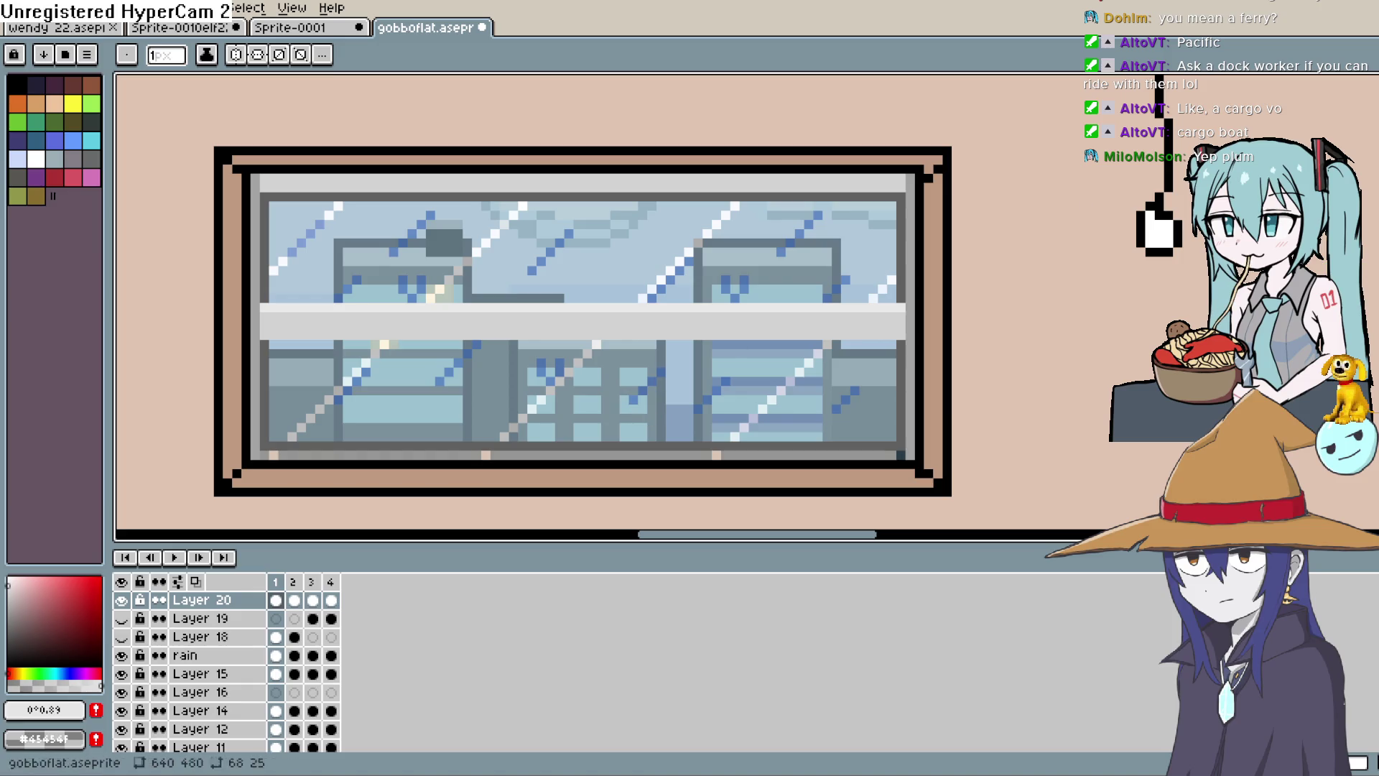
Sample the light grey from the bar and draw a straight line along the window's lower edge.
key("i")
left_click(800, 175)
key("l")
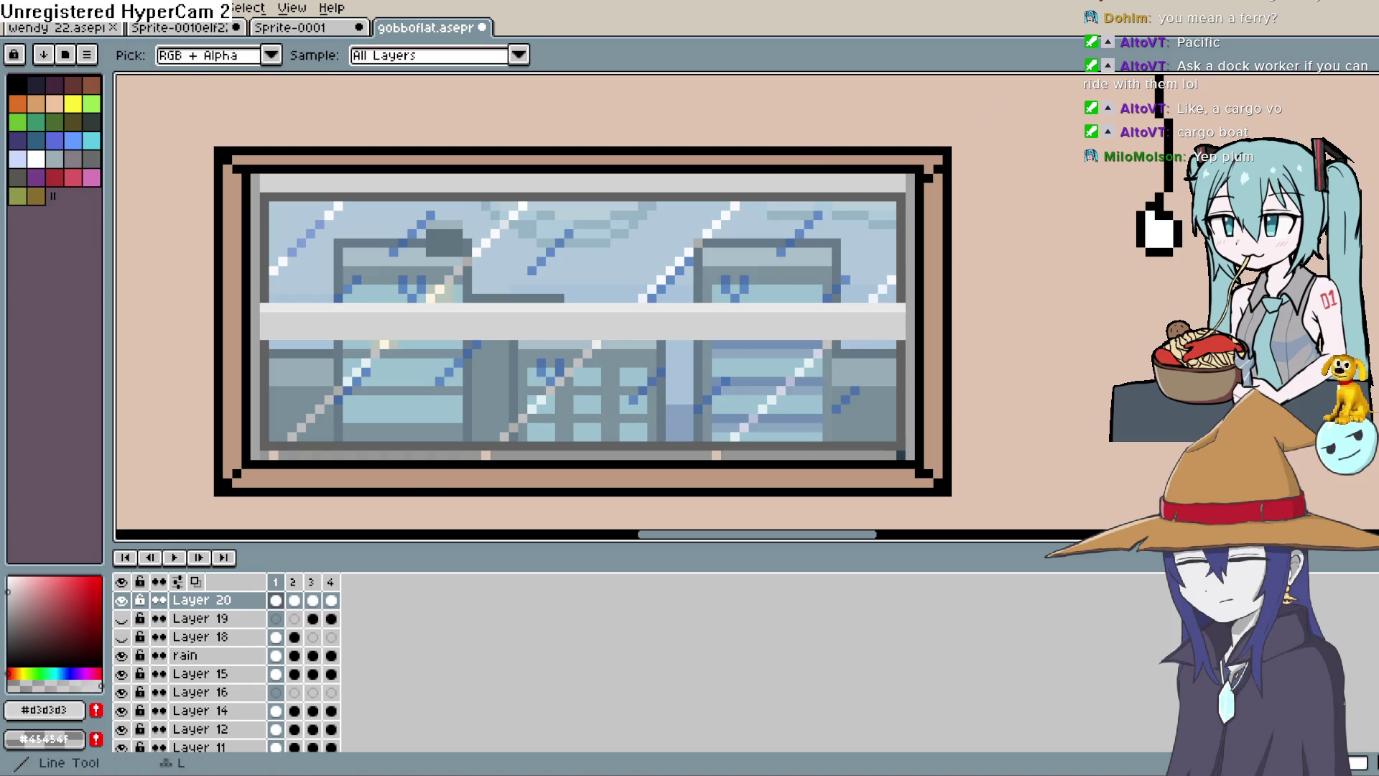
left_click_drag(268, 452, 894, 451)
scroll(996, 430, "down", 2)
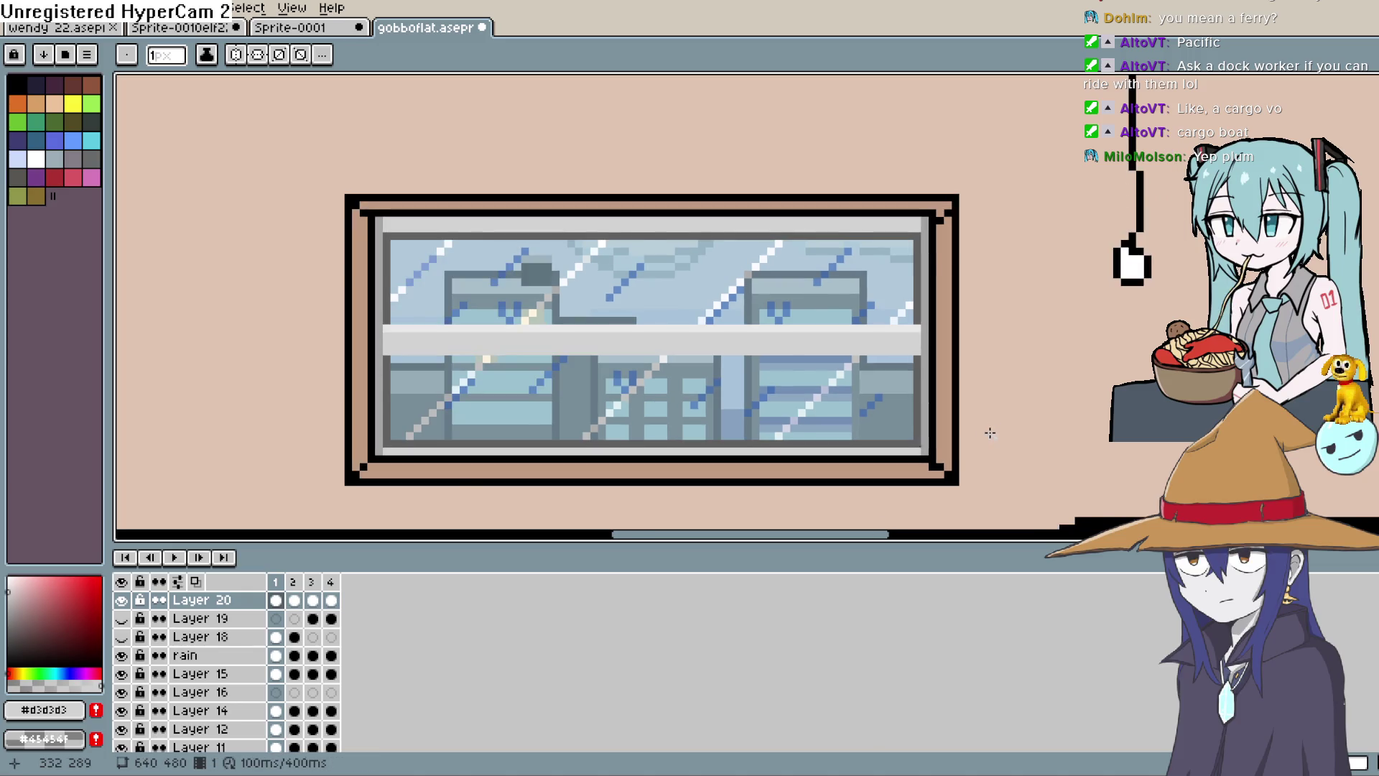
scroll(983, 438, "up", 1)
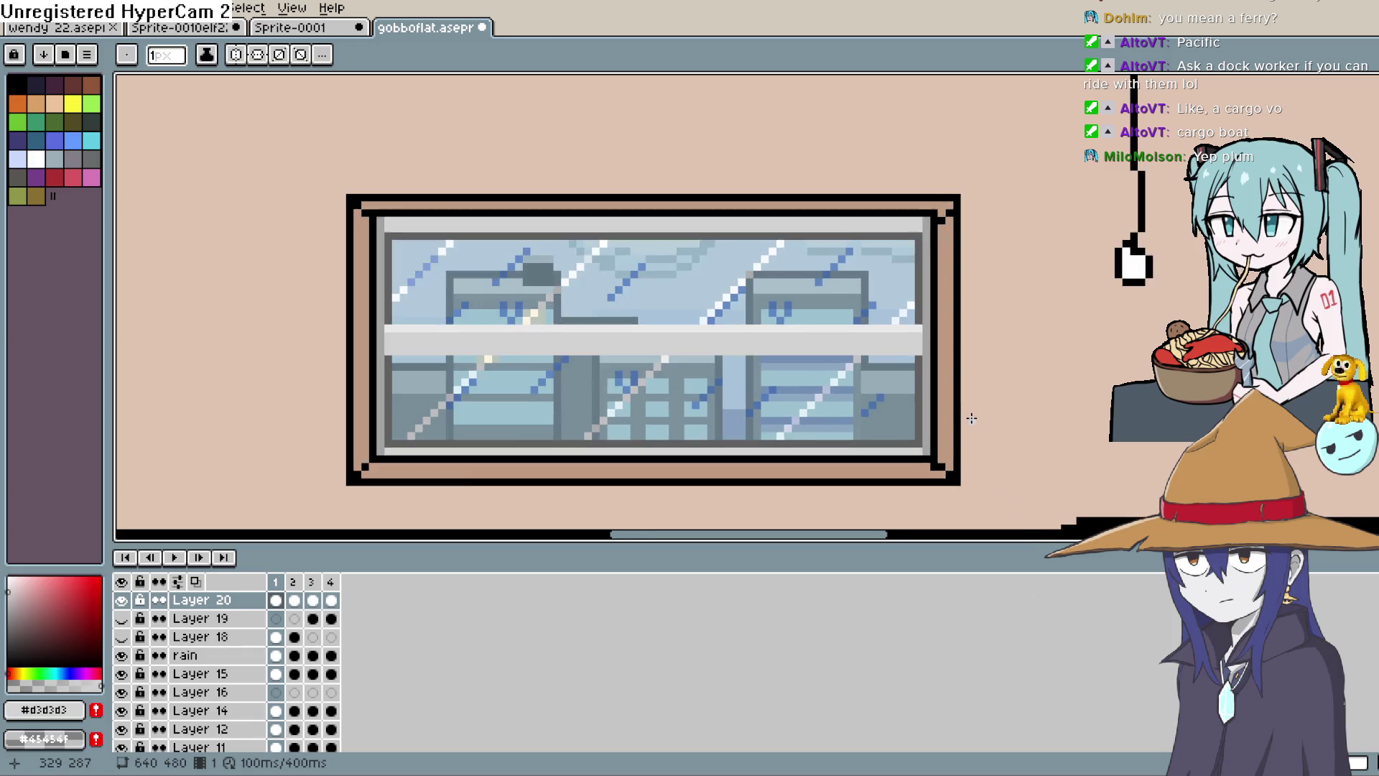
scroll(970, 421, "down", 1)
scroll(968, 420, "up", 1)
scroll(998, 388, "up", 1)
scroll(1032, 354, "down", 1)
scroll(1055, 323, "up", 1)
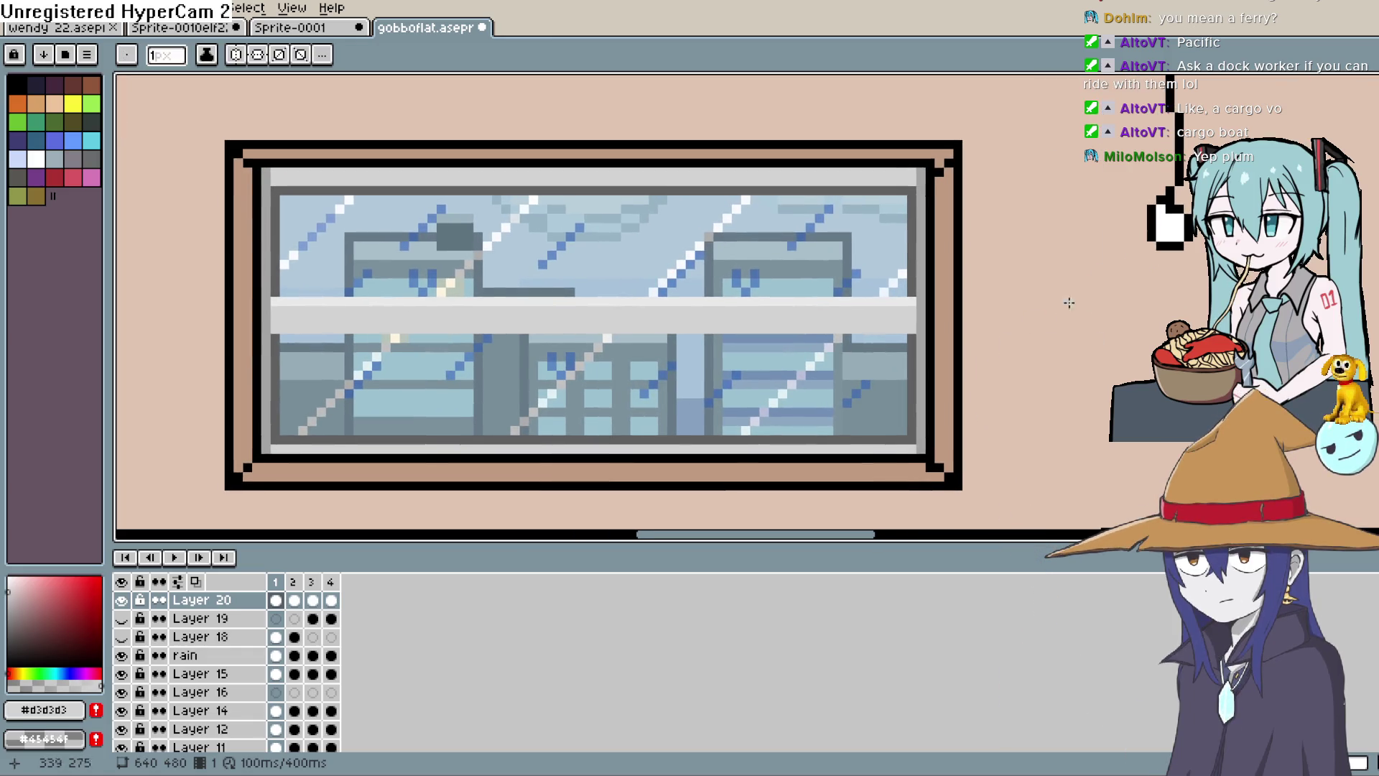
Pencil a light grey highlight line along the top of the window's grey bar.
key("i")
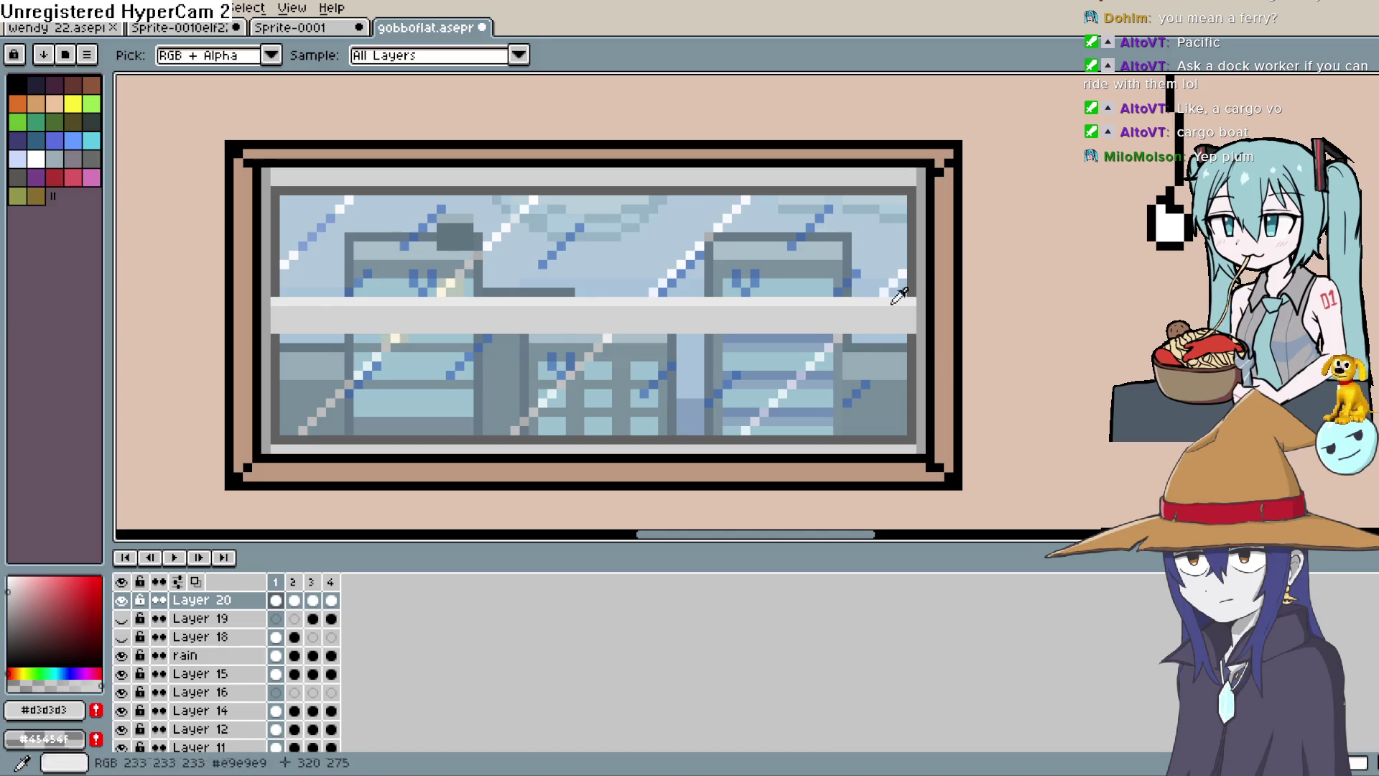
key("b")
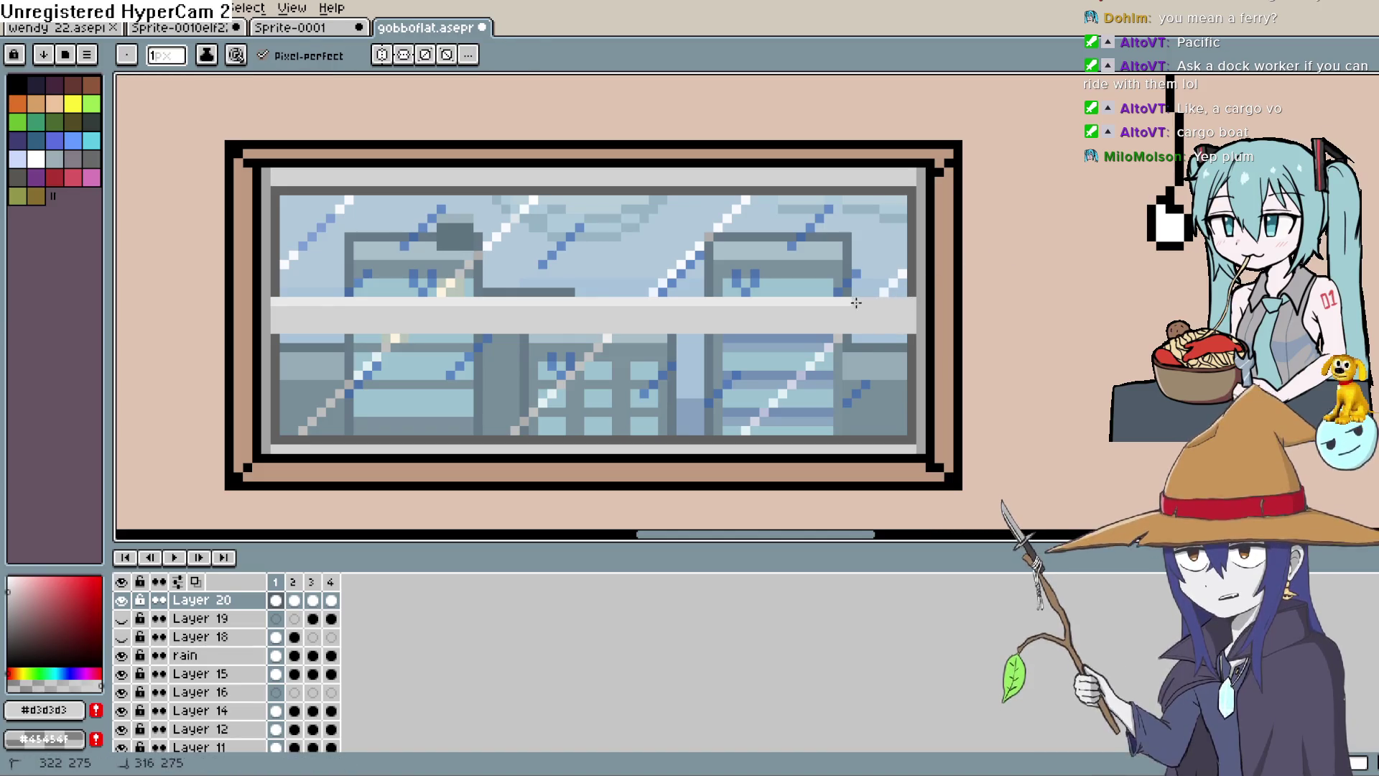
left_click(787, 302, "shift")
left_click_drag(474, 307, 296, 303)
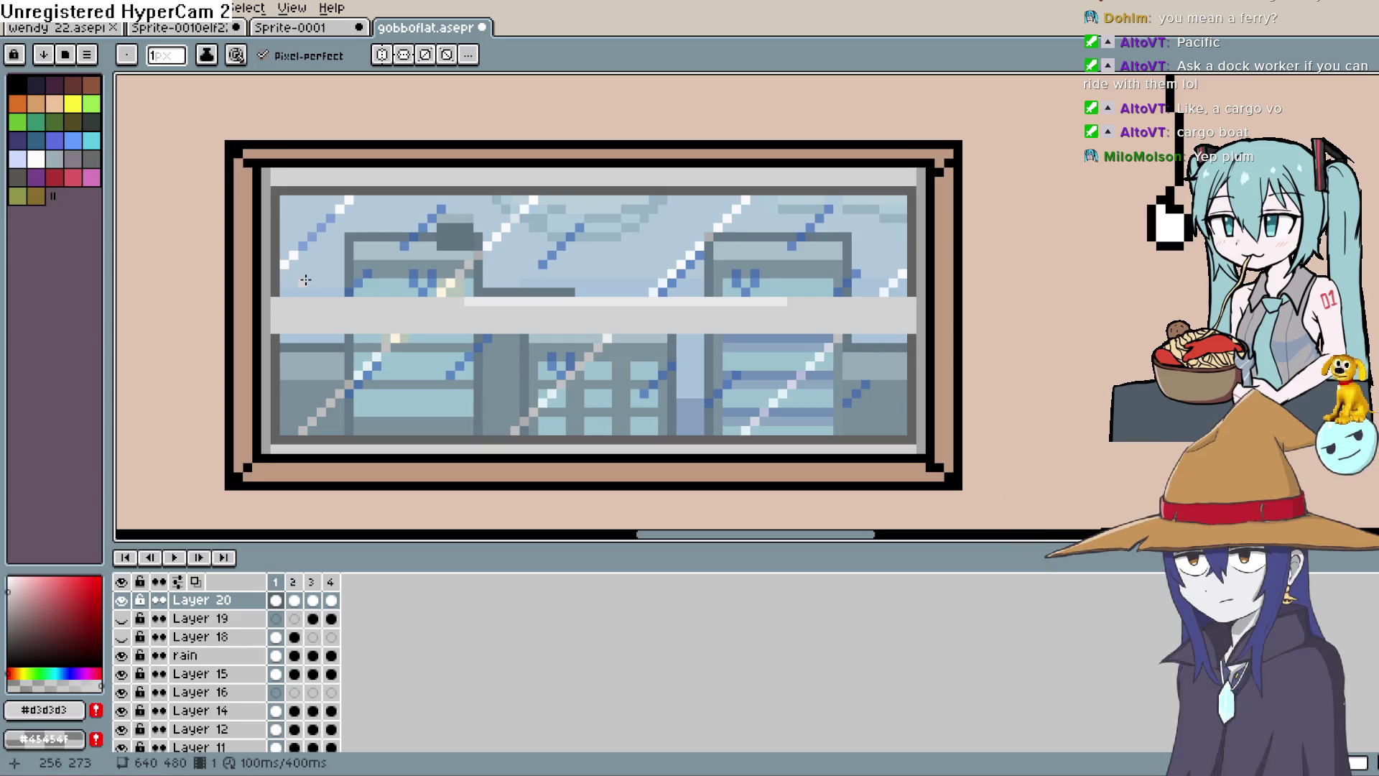
left_click_drag(790, 304, 695, 305)
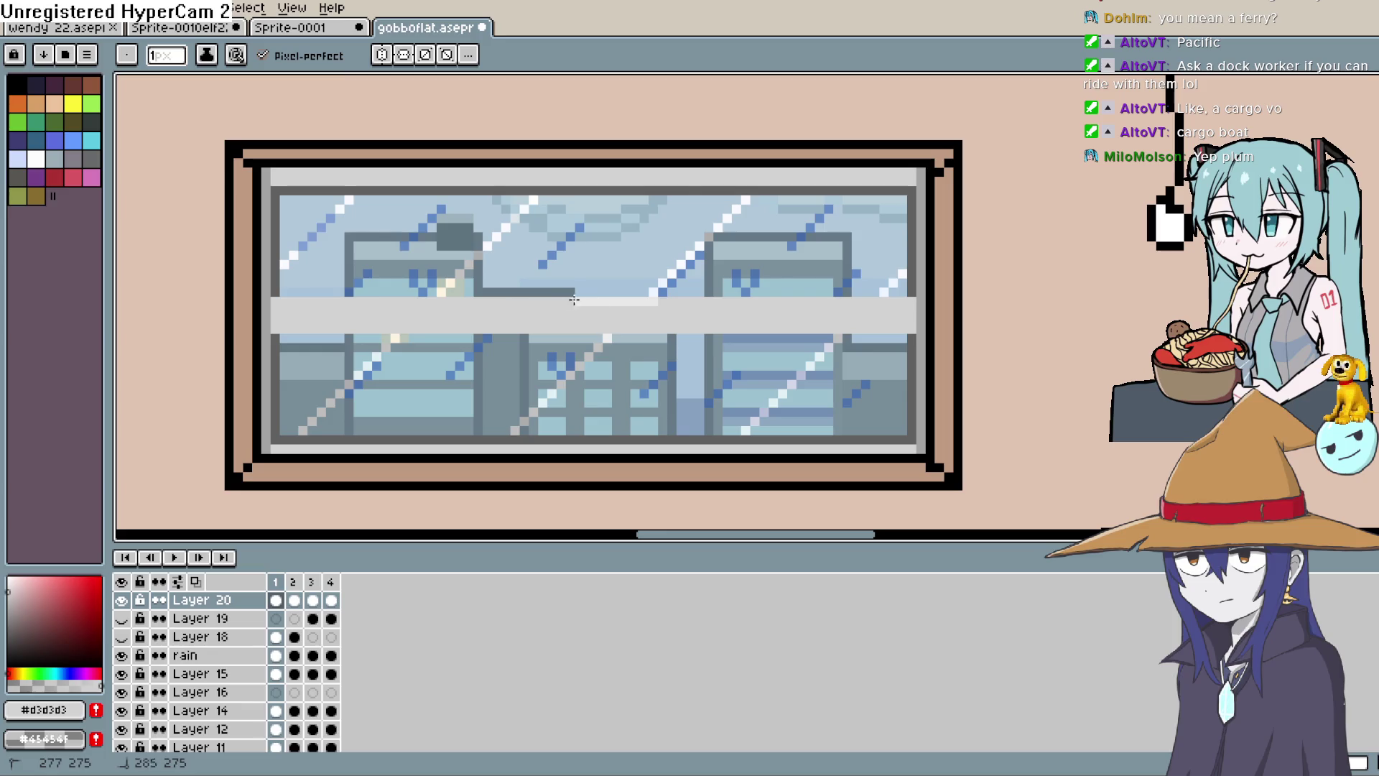
scroll(693, 284, "down", 4)
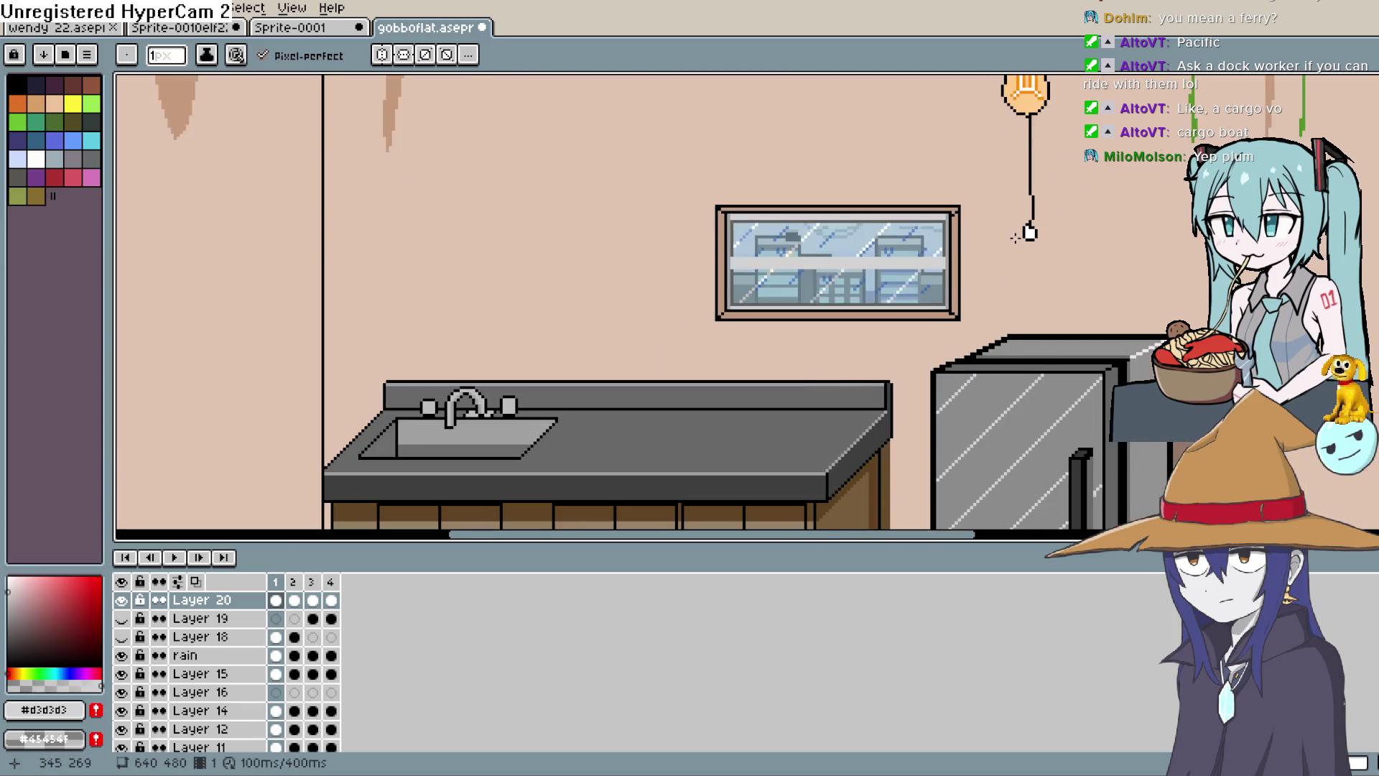
scroll(1015, 238, "down", 1)
scroll(933, 251, "up", 4)
Try a dark blue-grey line under the bar, then undo it.
key("space")
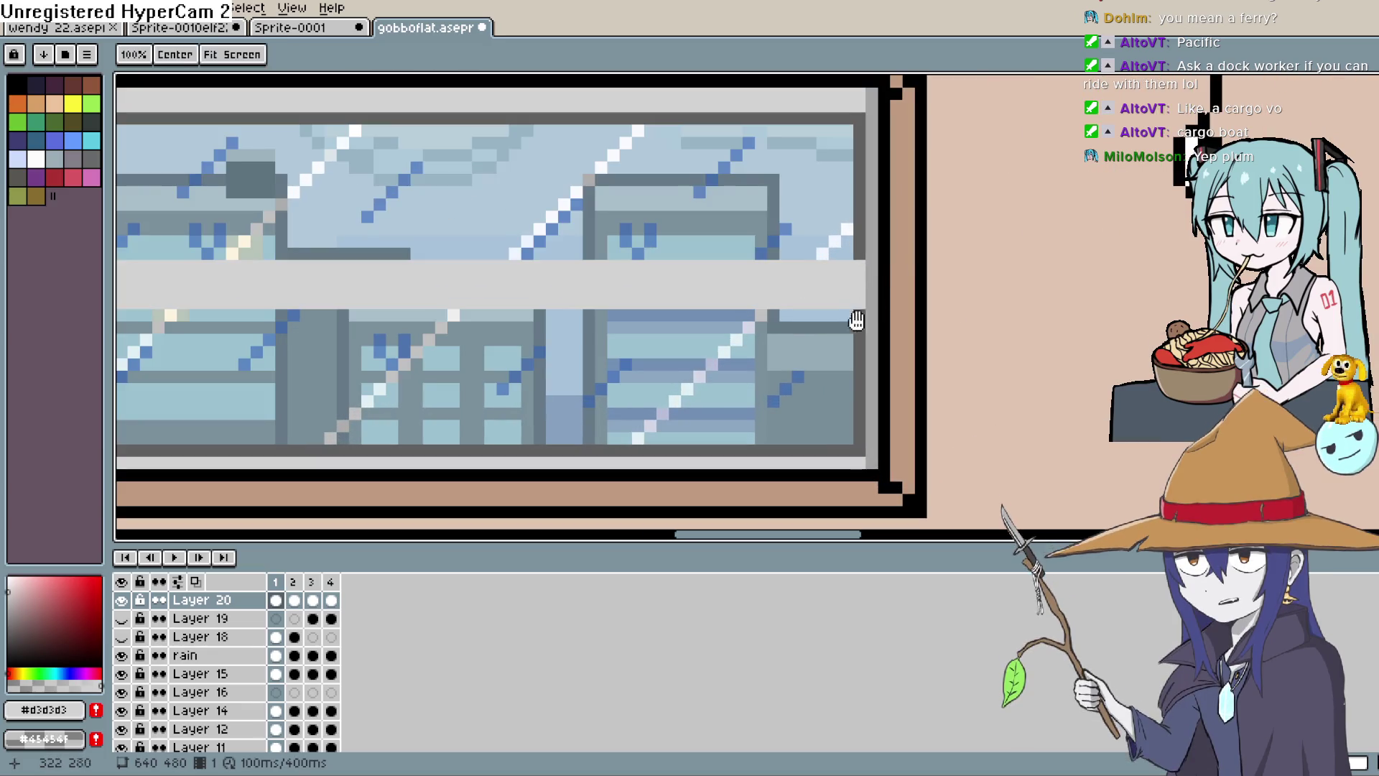
left_click_drag(856, 321, 920, 329)
key("i")
left_click(892, 320)
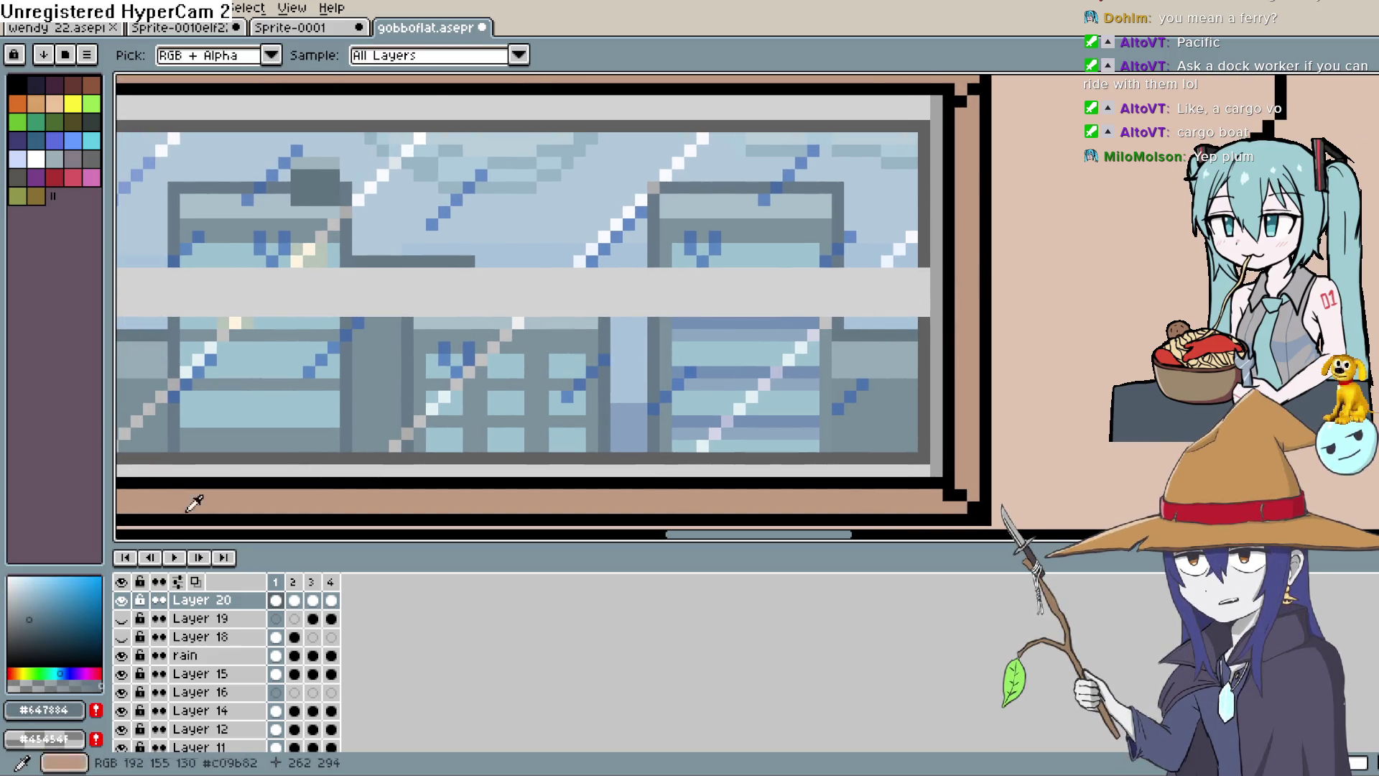
key("b")
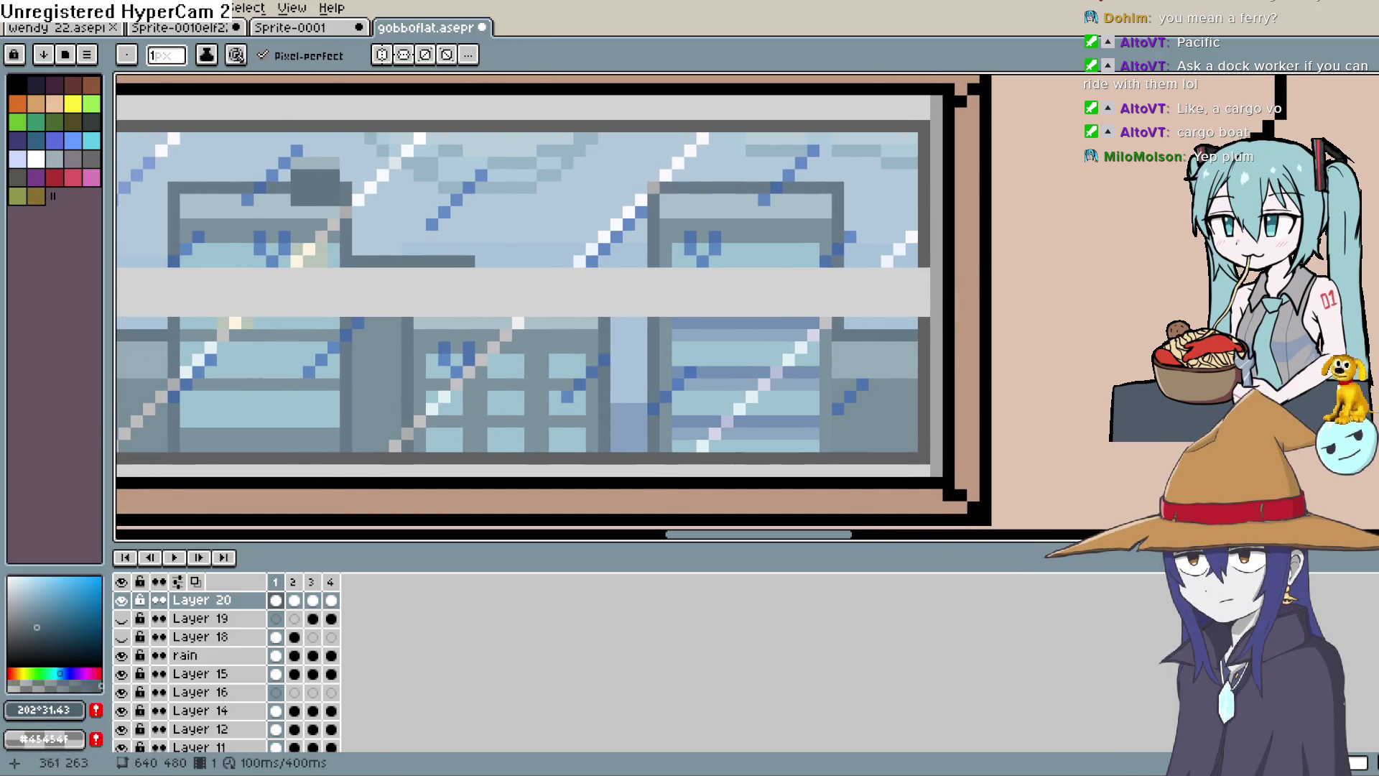
left_click(912, 323)
left_click_drag(812, 326, 672, 332)
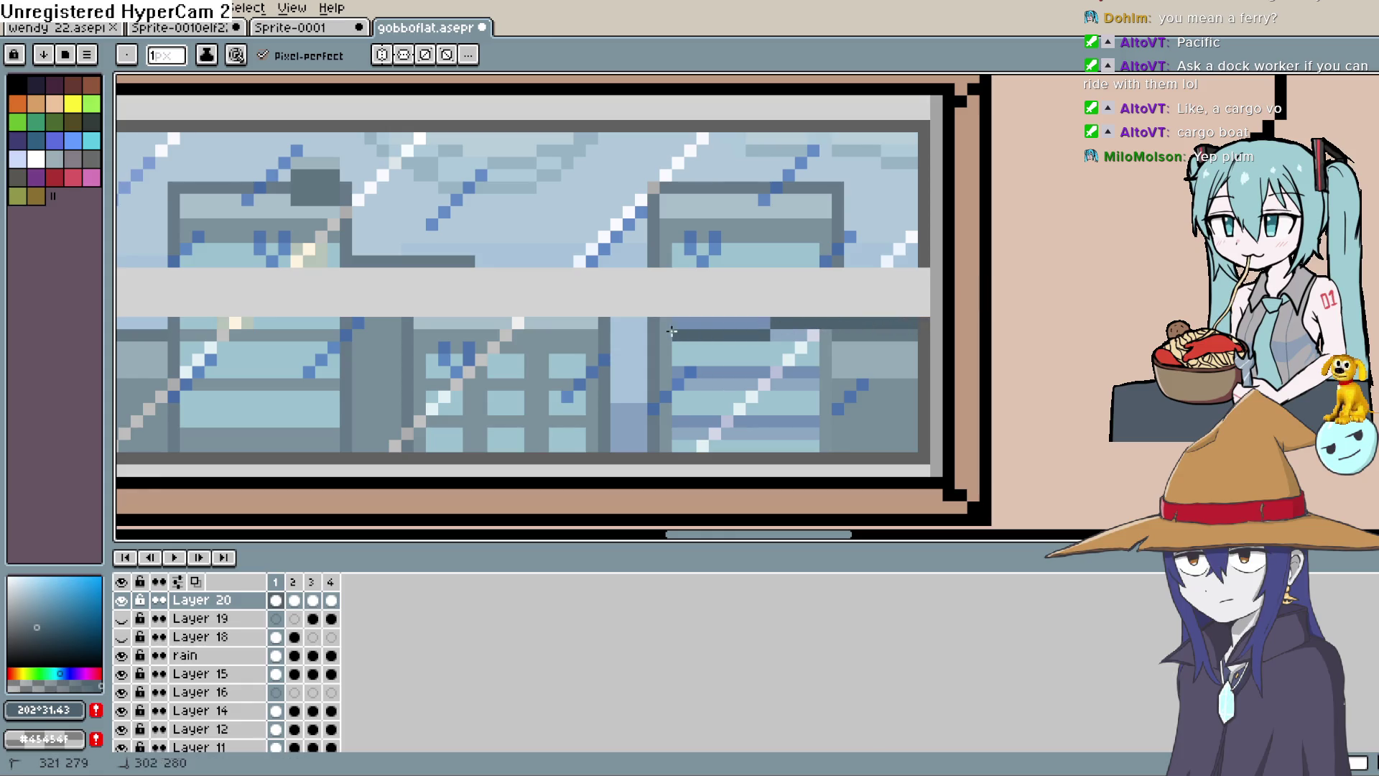
key("ctrl+z")
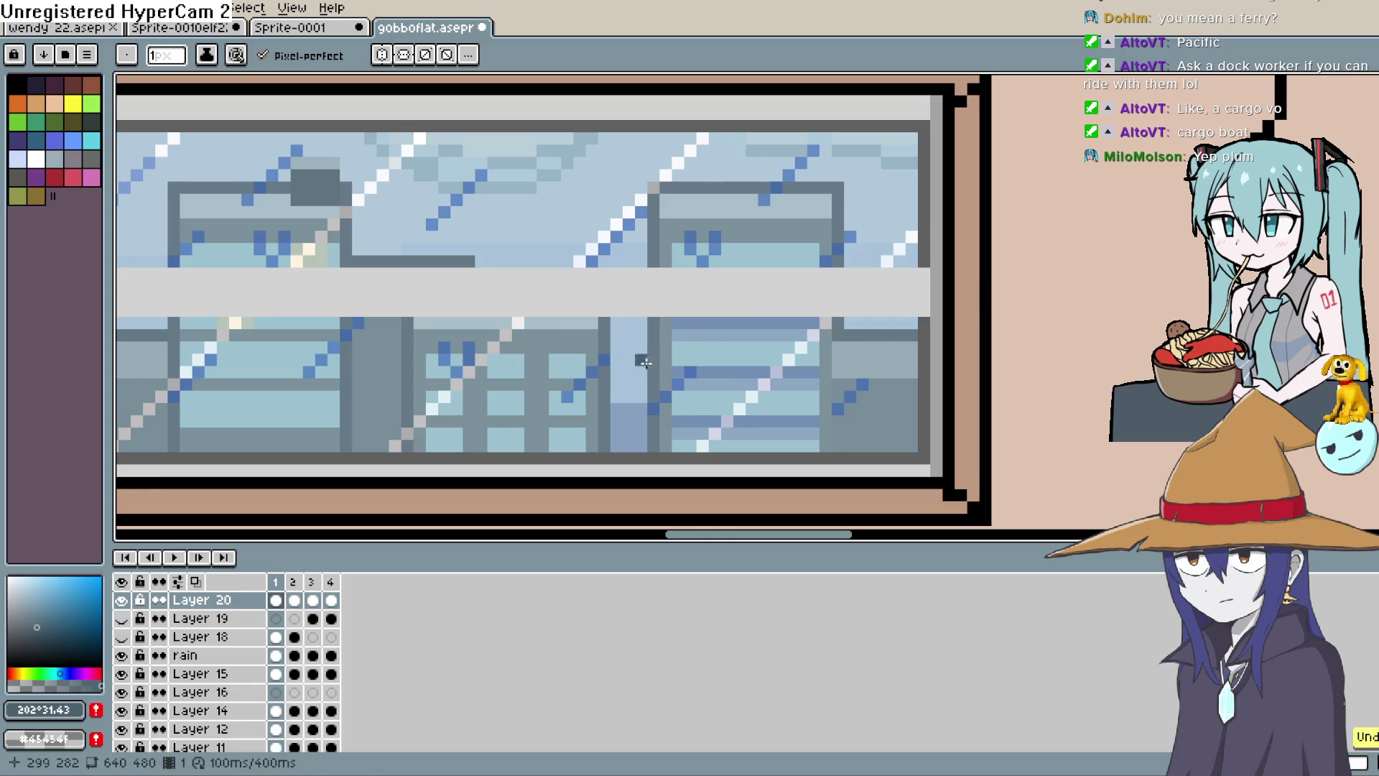
left_click_drag(516, 414, 814, 336)
On a new Layer 21, draw a dark shadow line beneath the grey bar to its right end.
key("shift+n")
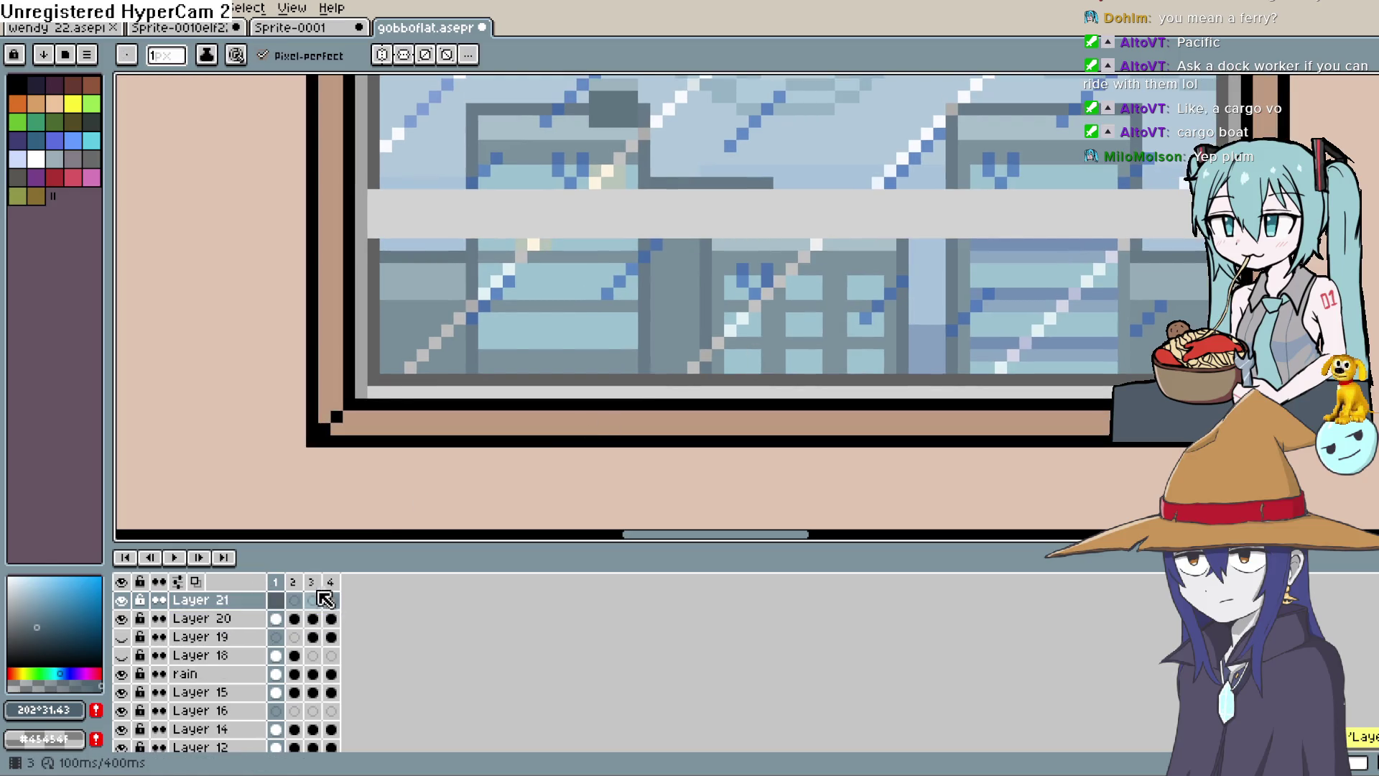
left_click_drag(384, 245, 561, 245)
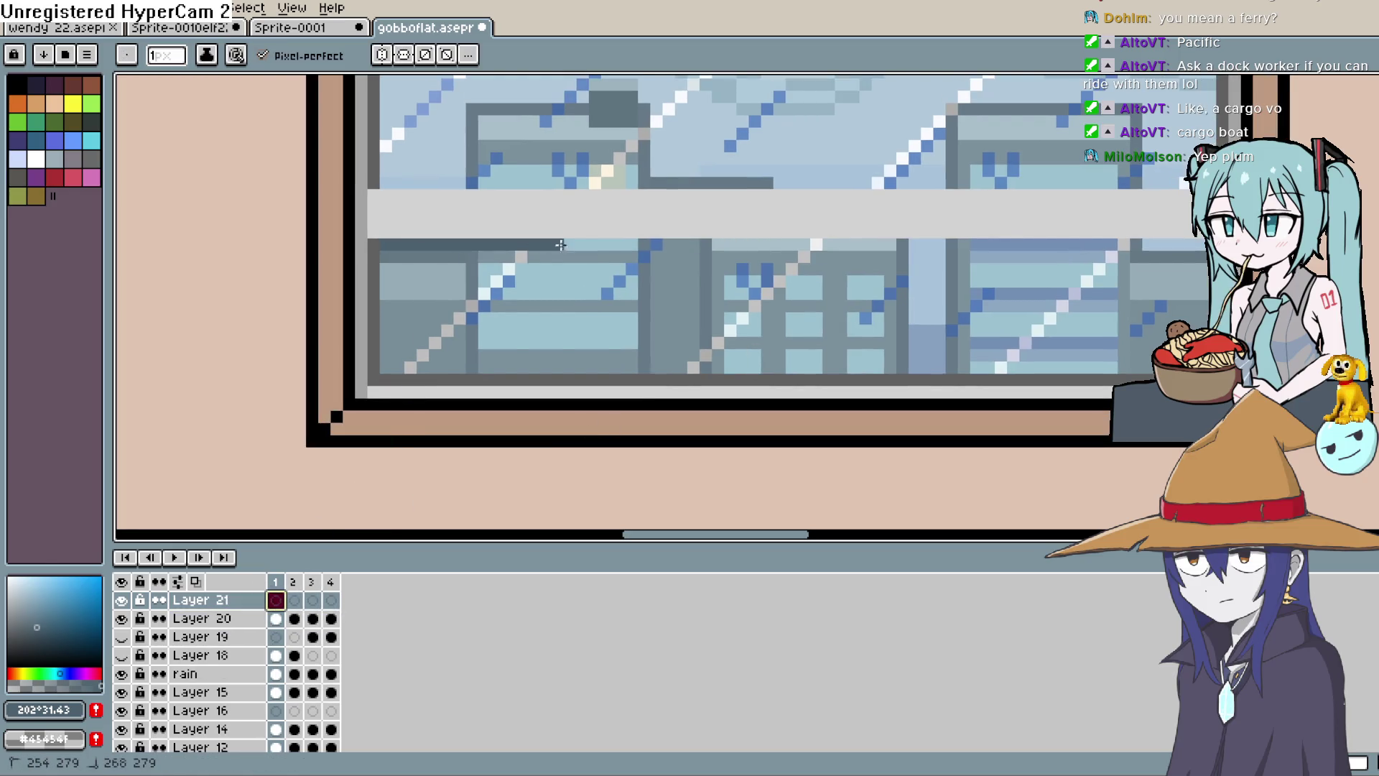
left_click_drag(1010, 240, 1198, 243)
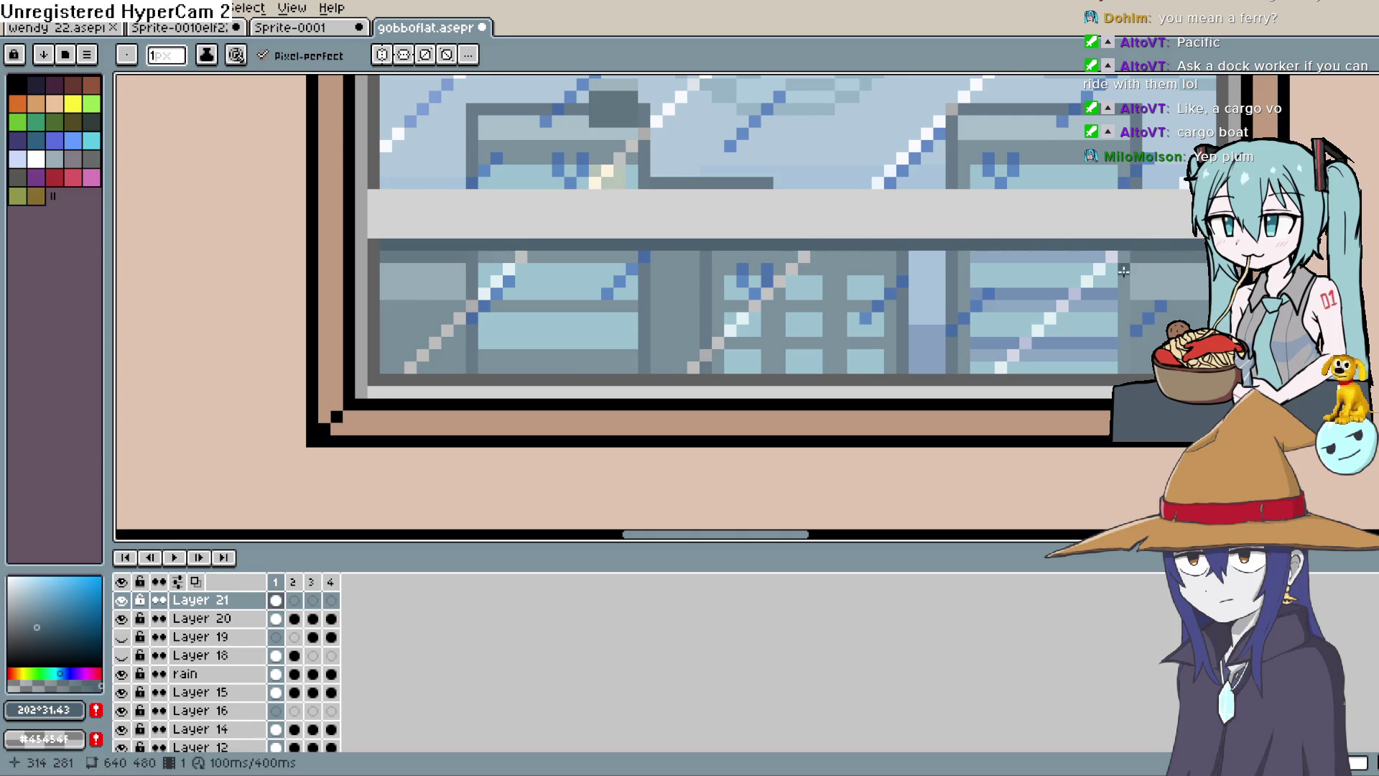
scroll(1123, 270, "down", 5)
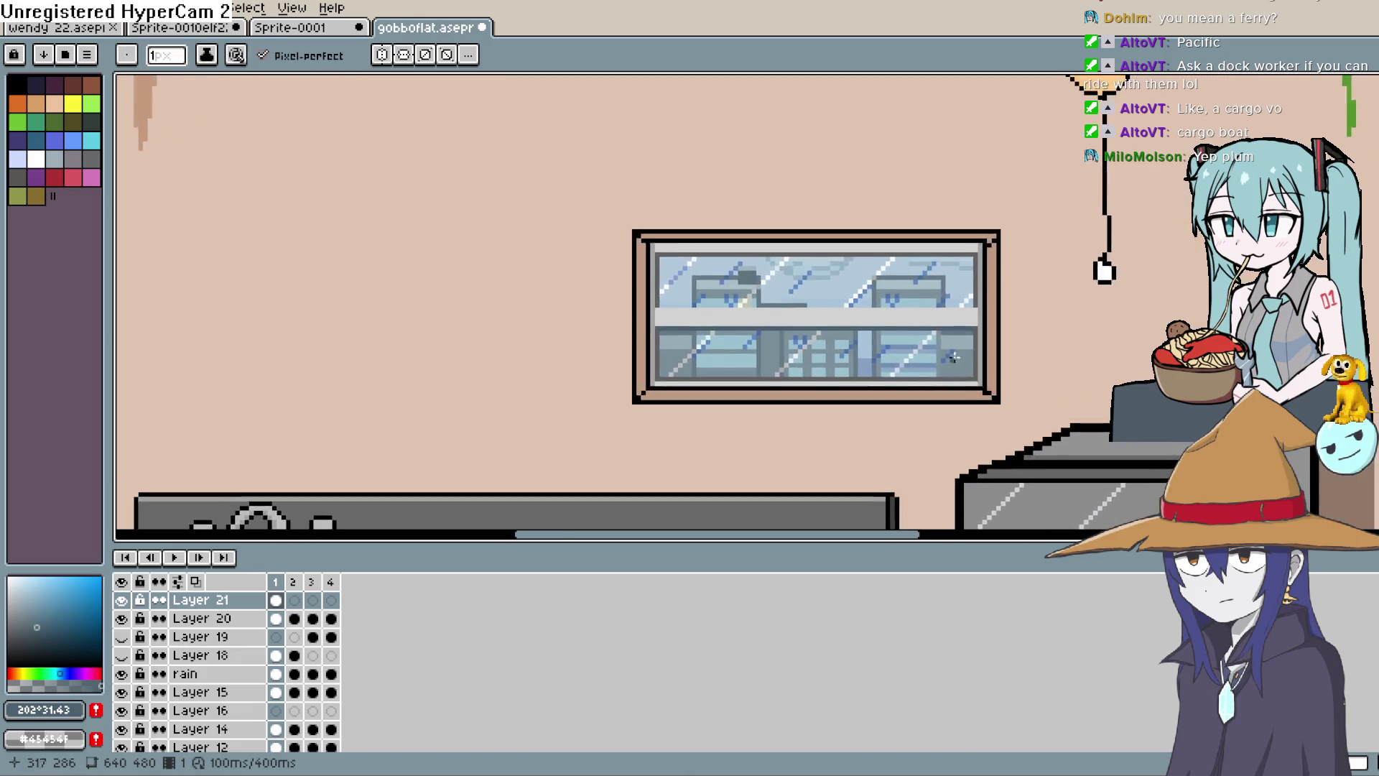
scroll(953, 357, "up", 3)
Set Layer 21's opacity to 73% in its layer properties.
left_click(247, 602)
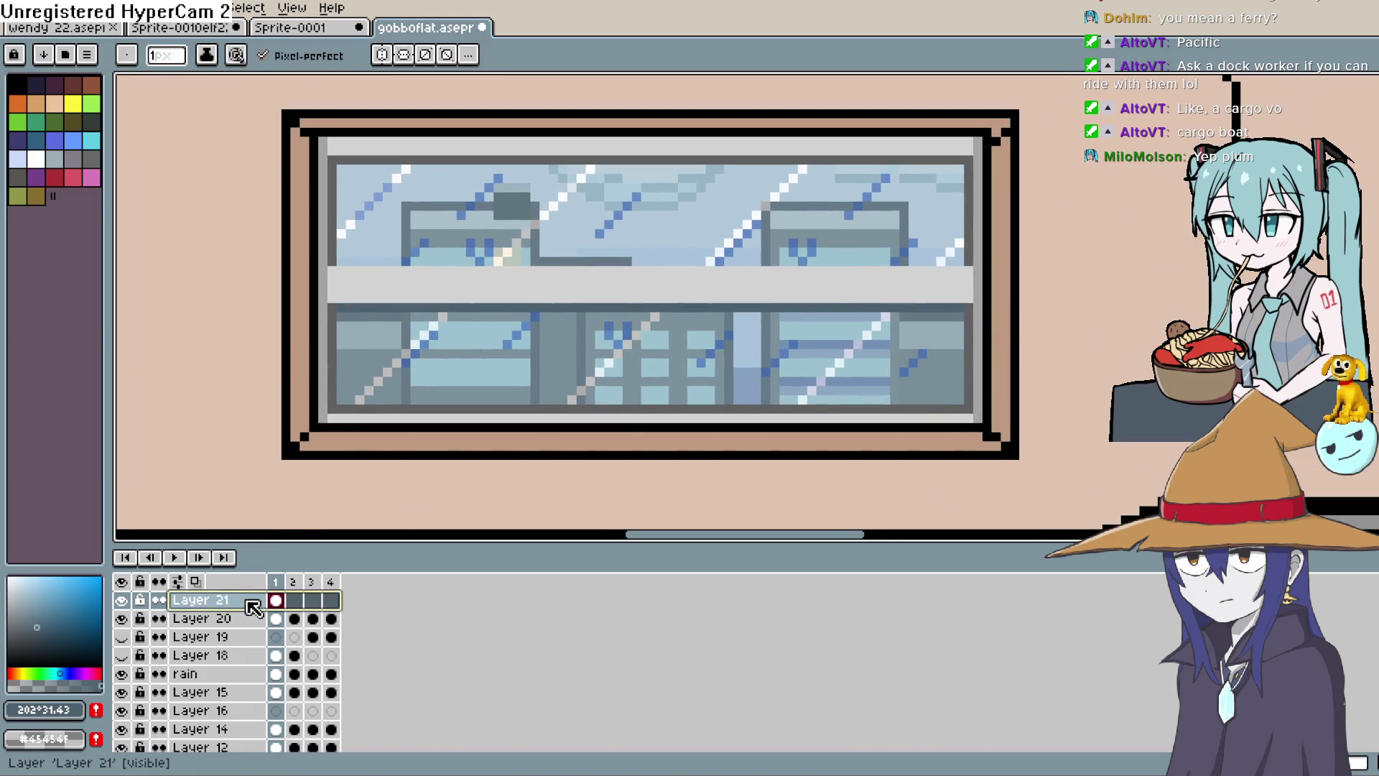
double_click(253, 607)
left_click(1070, 316)
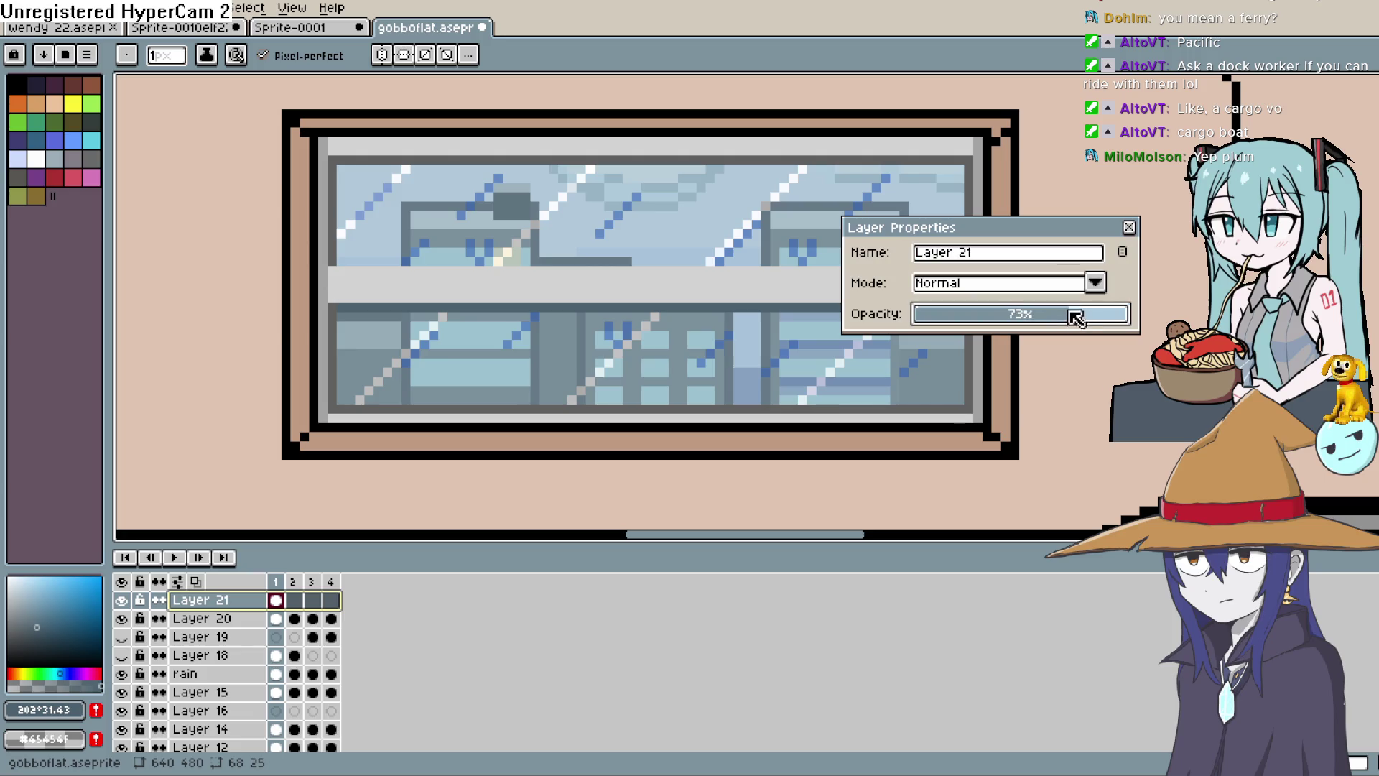
left_click(1128, 226)
scroll(1084, 260, "down", 2)
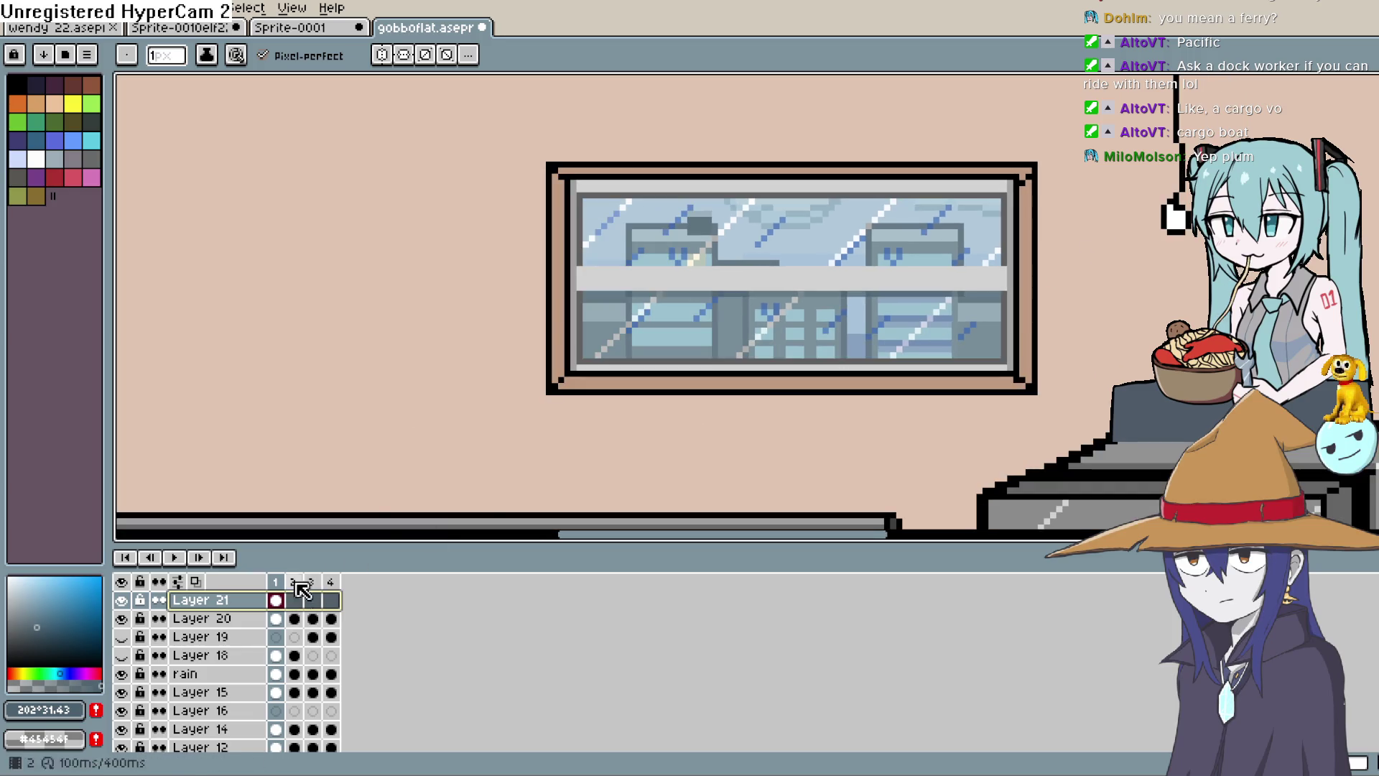
left_click_drag(714, 321, 634, 341)
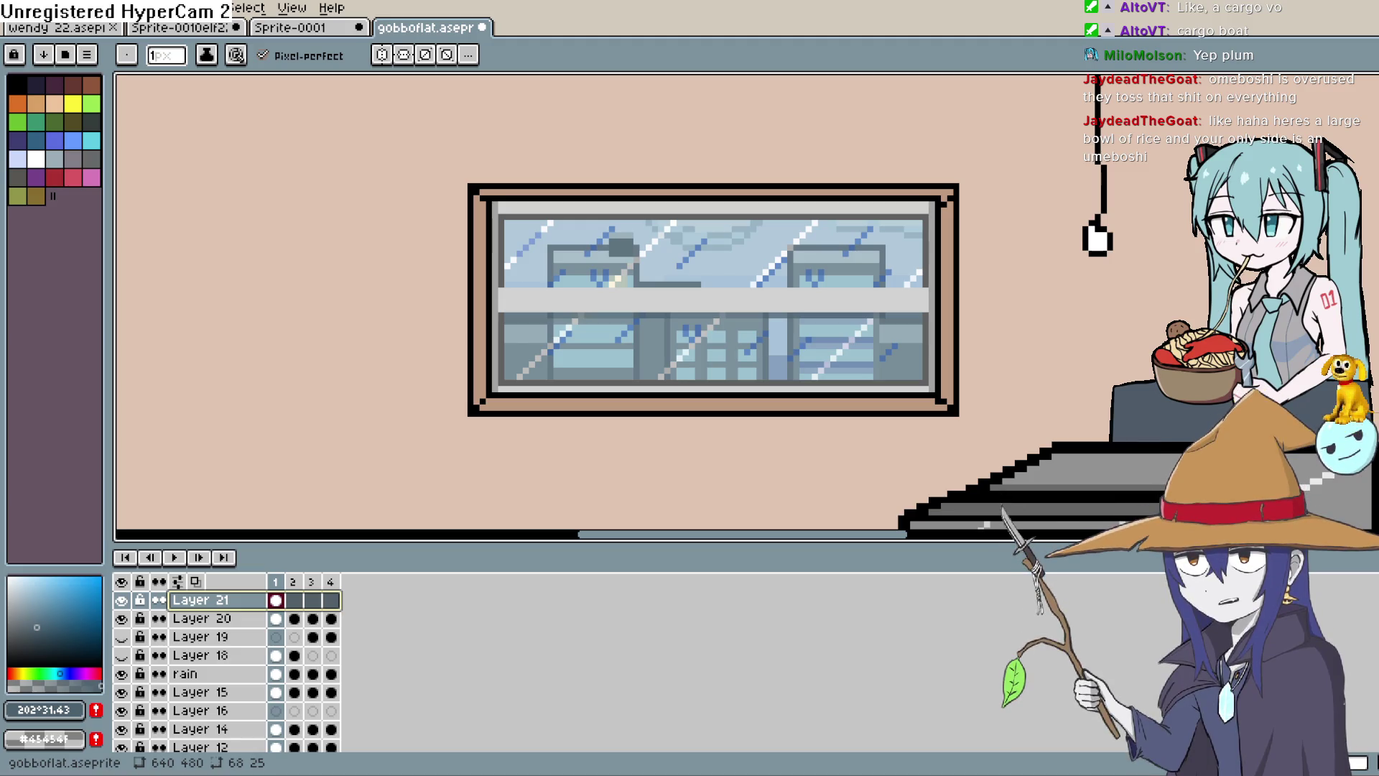
Copy Layer 21's frame 1 cel into frames 2, 3 and 4.
scroll(835, 224, "down", 4)
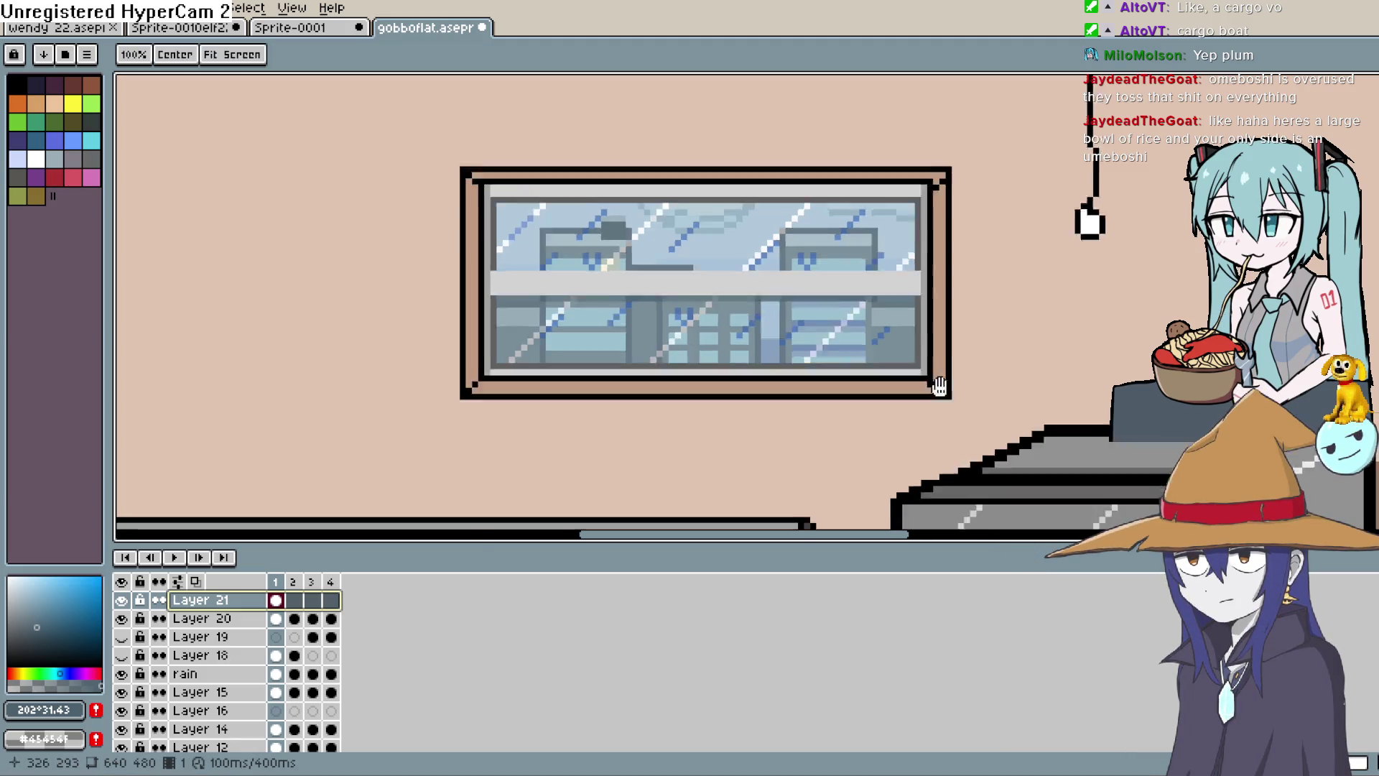
scroll(864, 286, "up", 1)
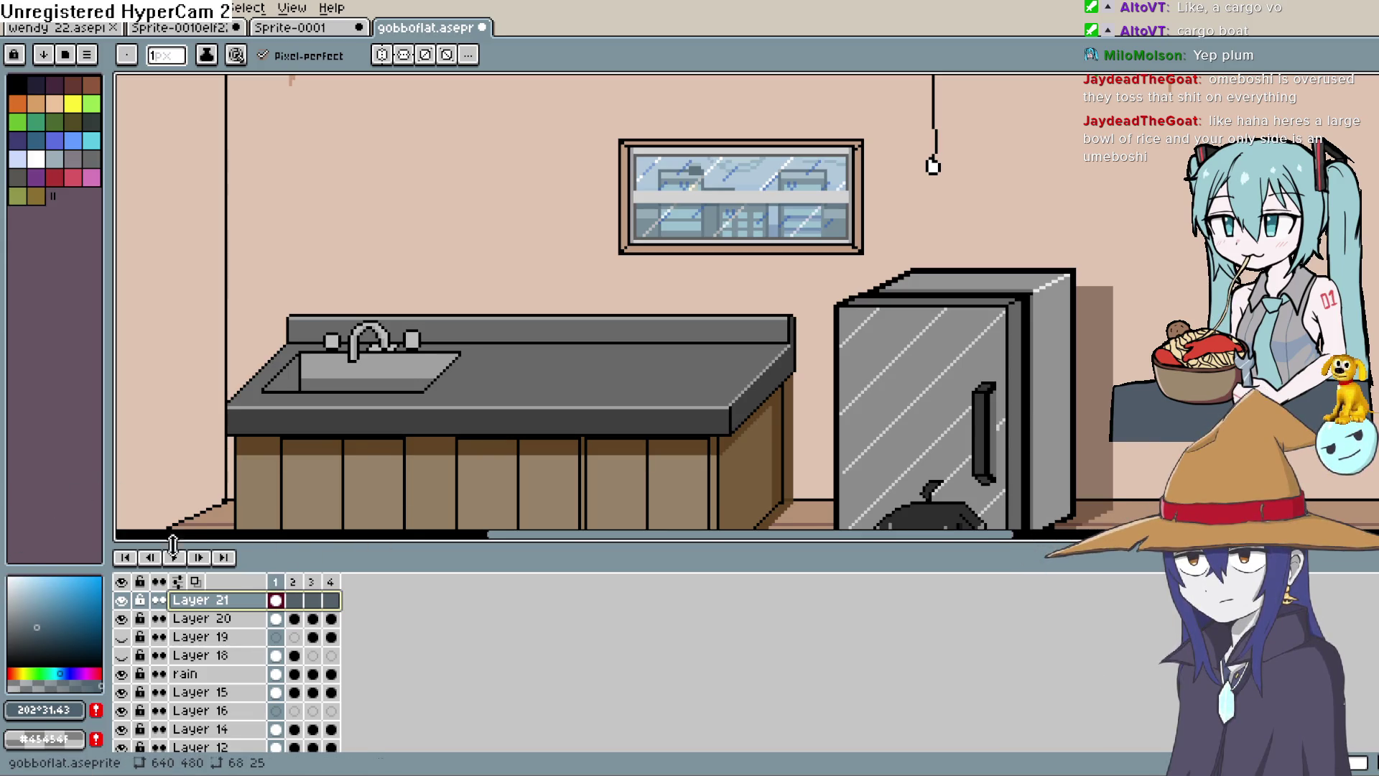
right_click(294, 600)
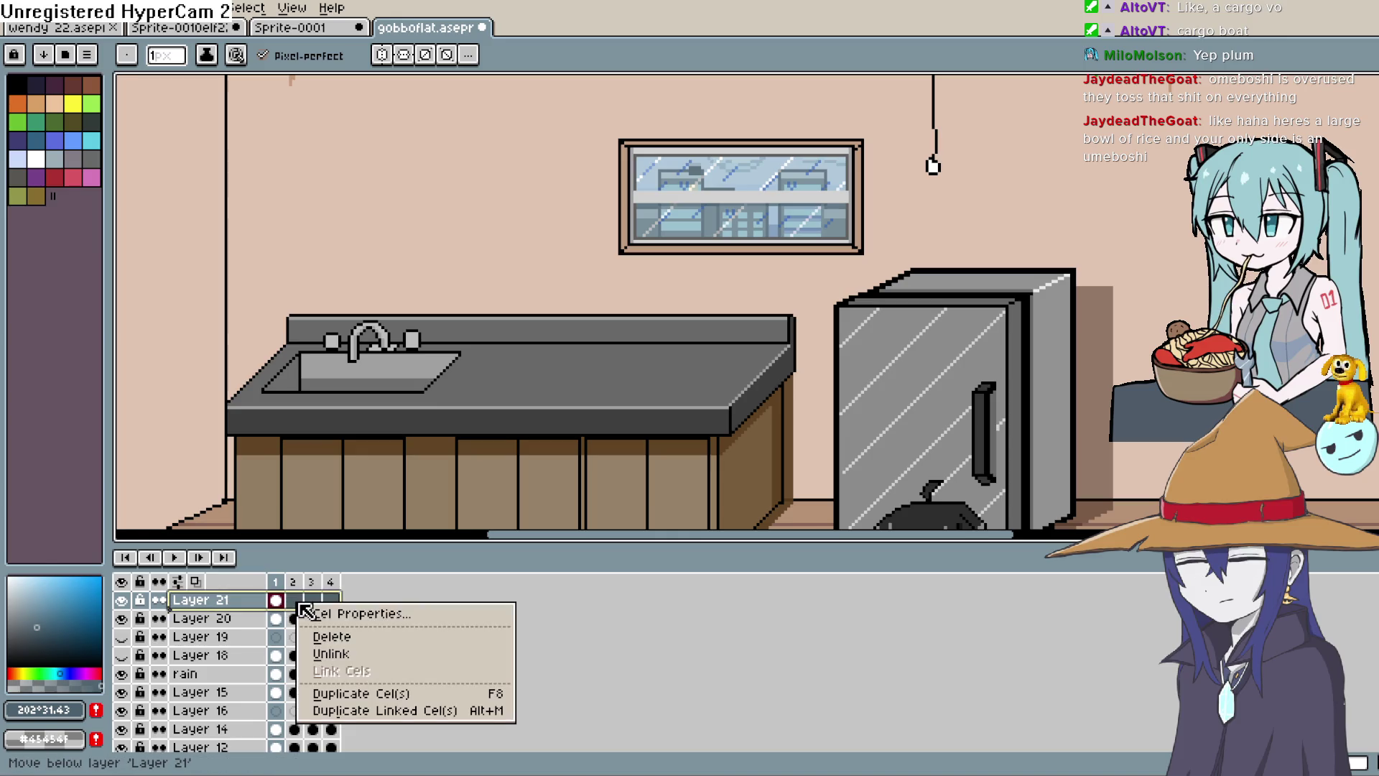
left_click(245, 615)
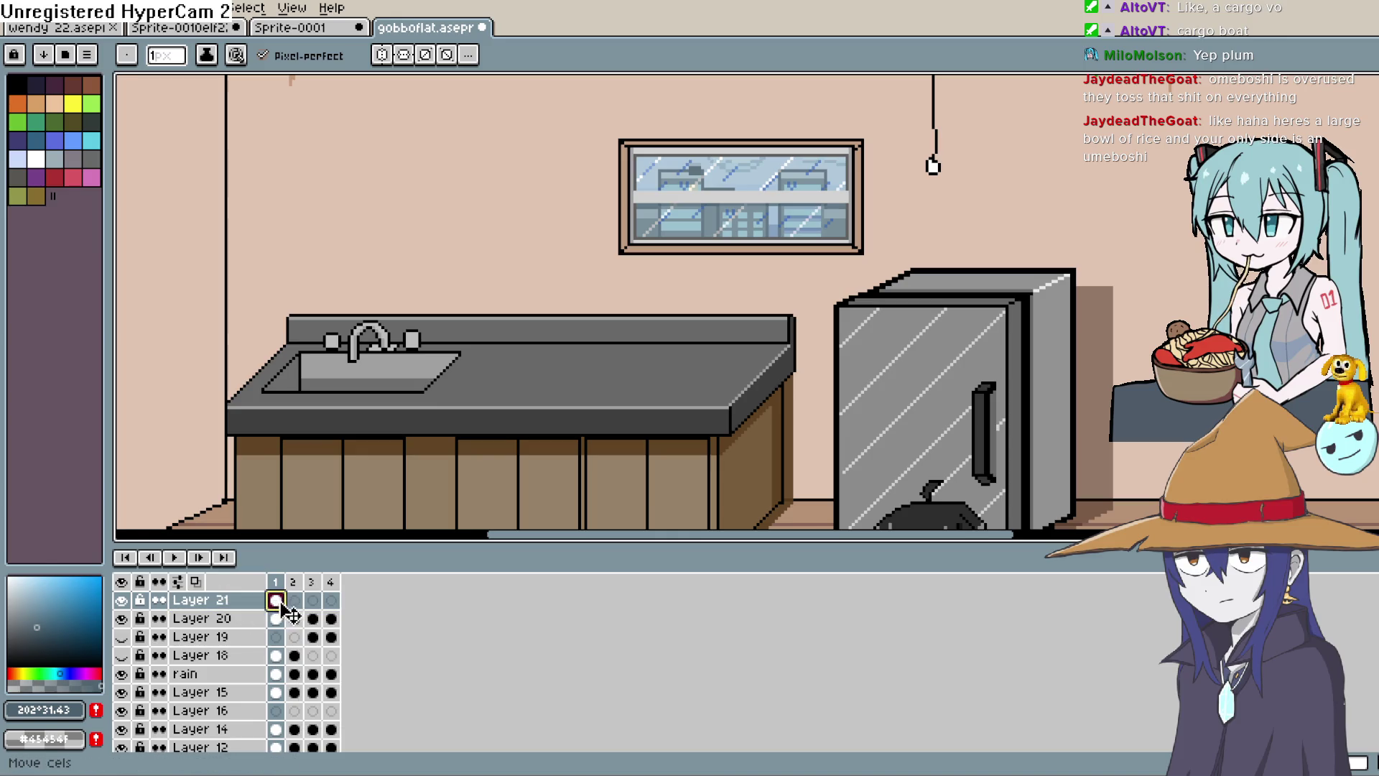
left_click_drag(281, 604, 295, 605)
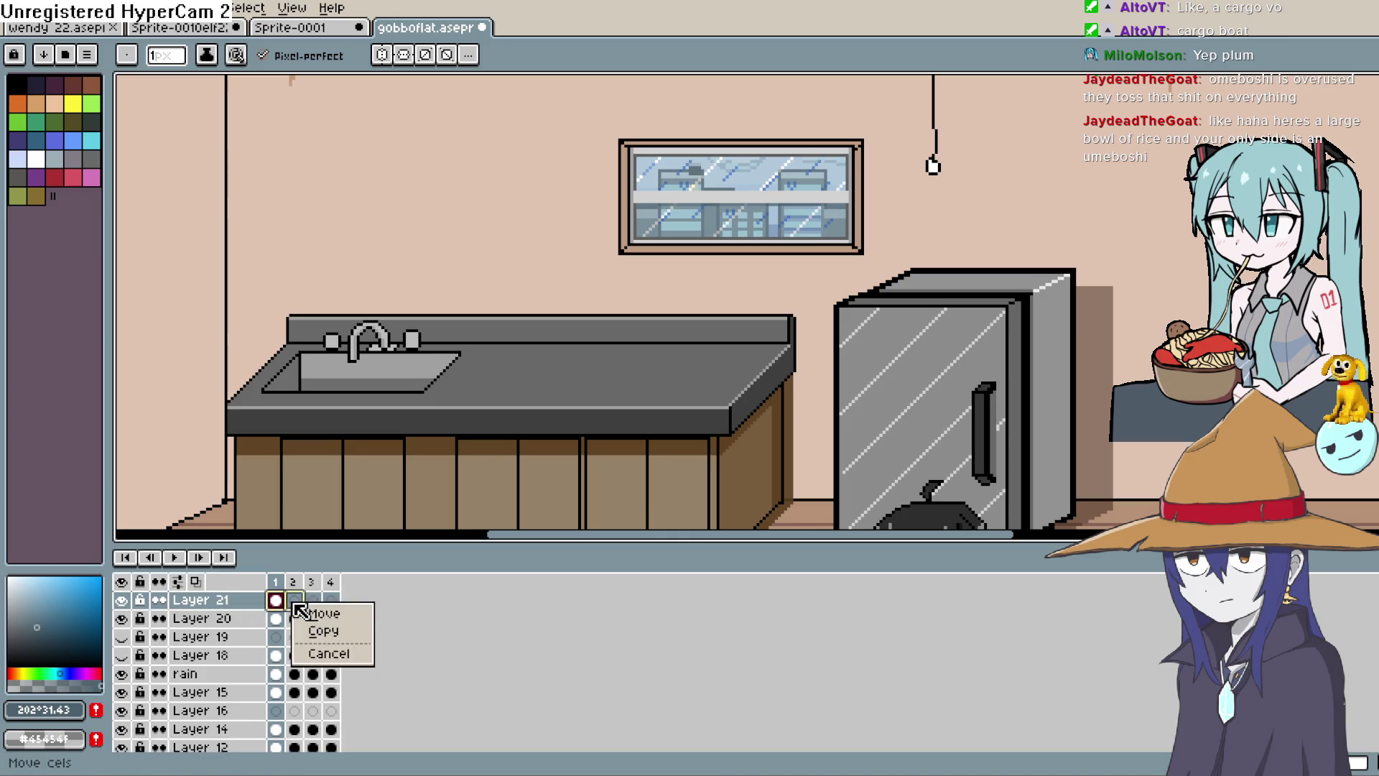
left_click(354, 638)
left_click_drag(295, 603, 323, 615)
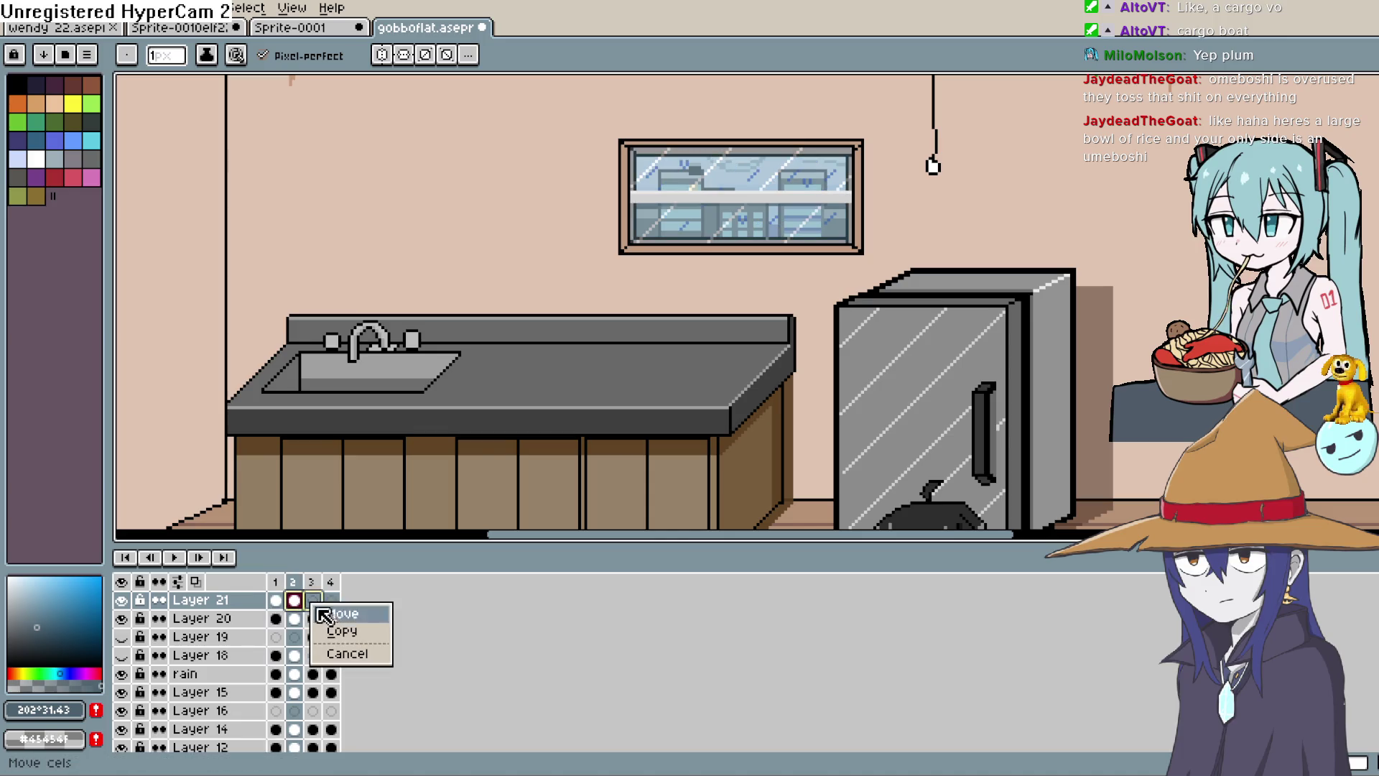
left_click(341, 631)
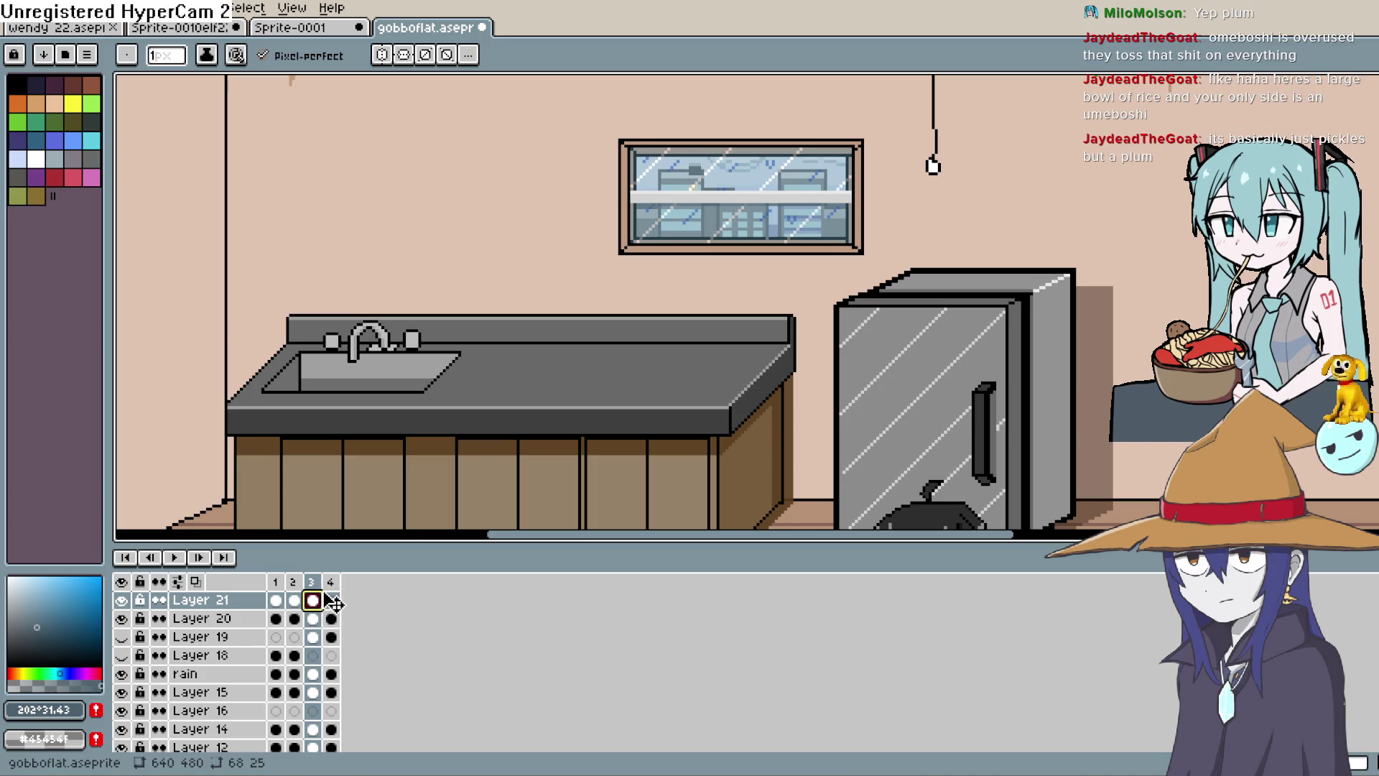
left_click_drag(334, 603, 331, 609)
left_click(355, 632)
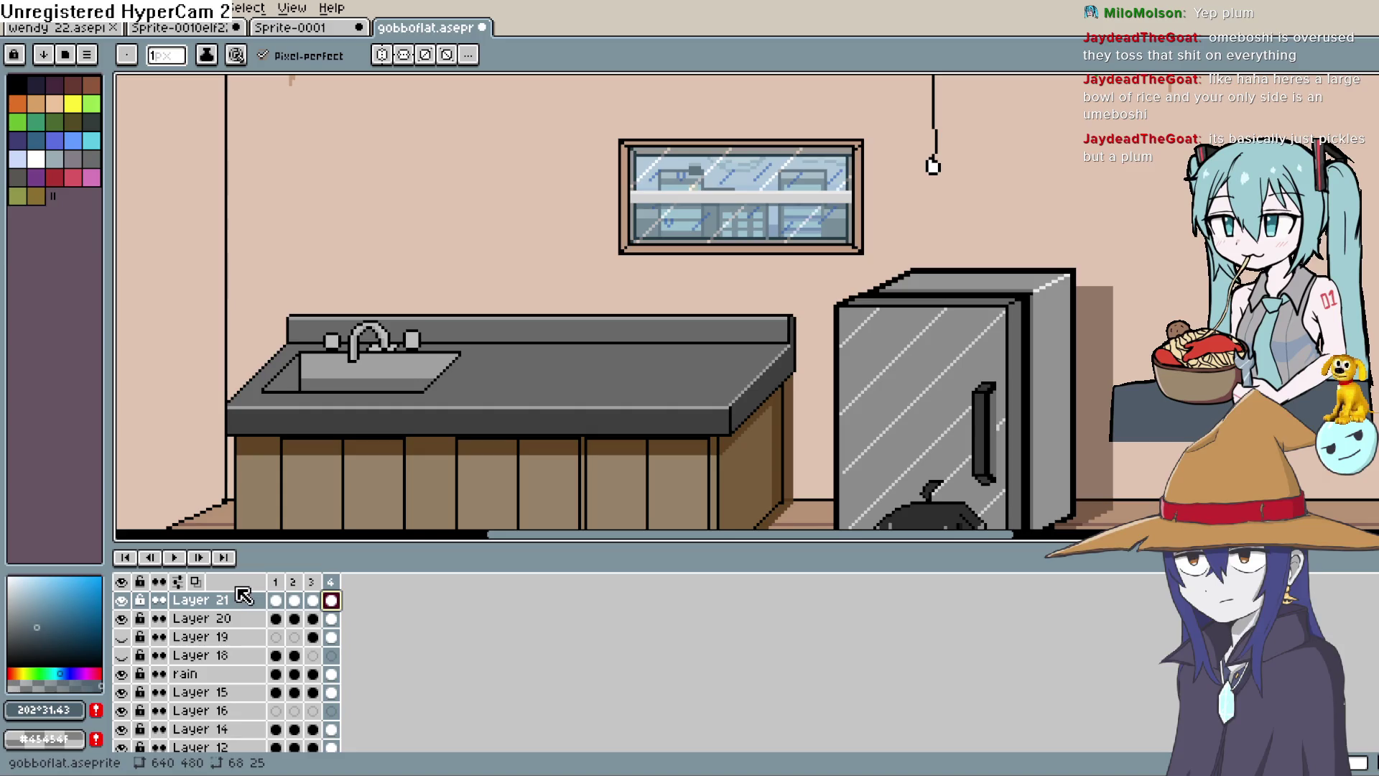
Reselect Layer 21's frame 1 cel and toggle Layer 20's visibility off and on.
left_click(276, 601)
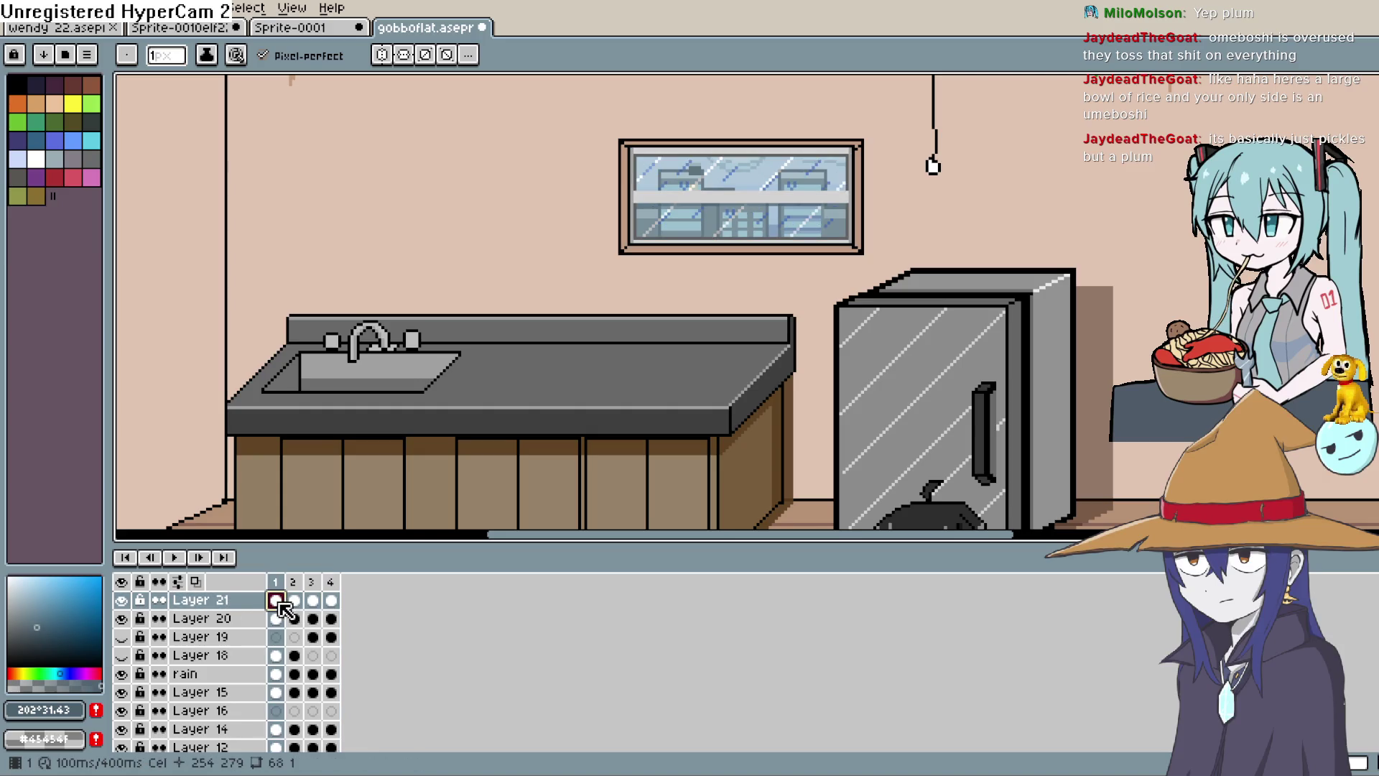
left_click(308, 618)
left_click(281, 601)
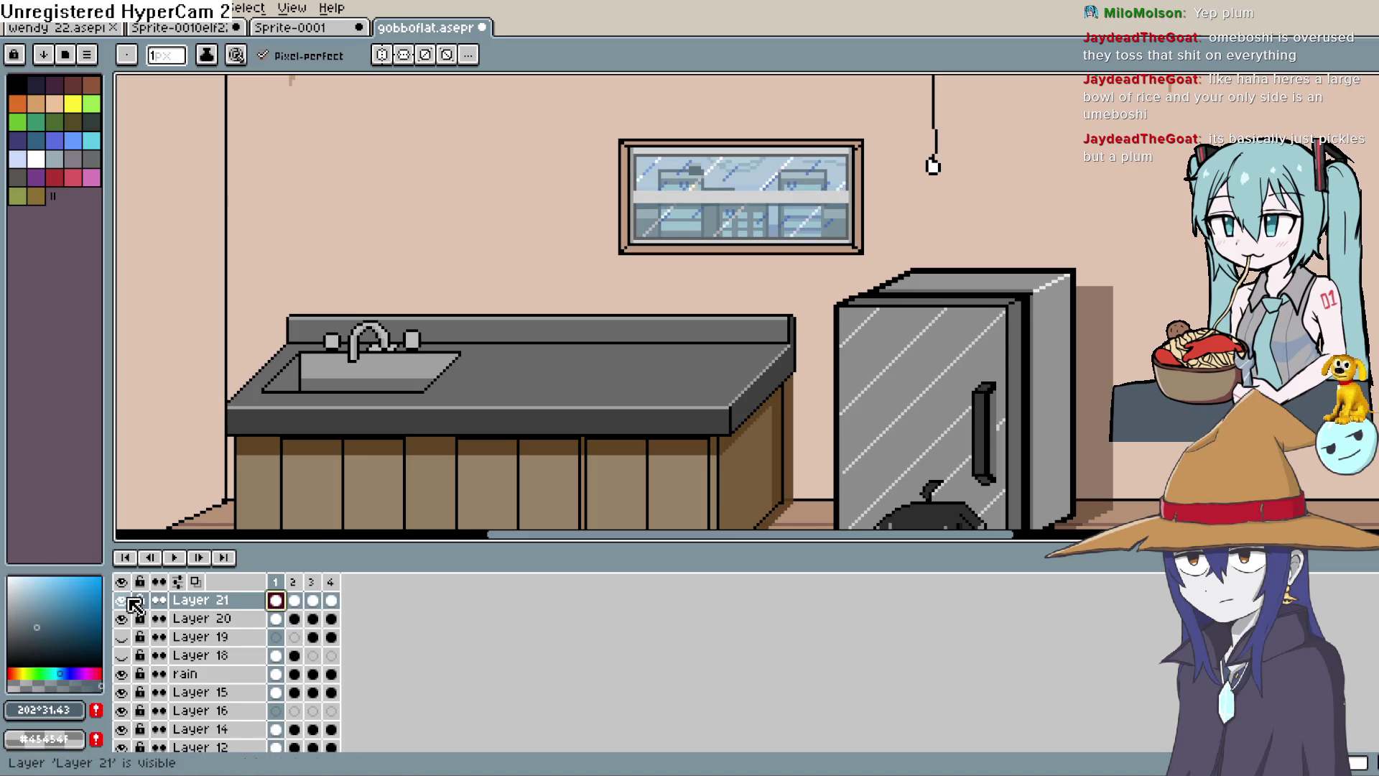
left_click(121, 619)
left_click(121, 619)
left_click(121, 618)
left_click(121, 619)
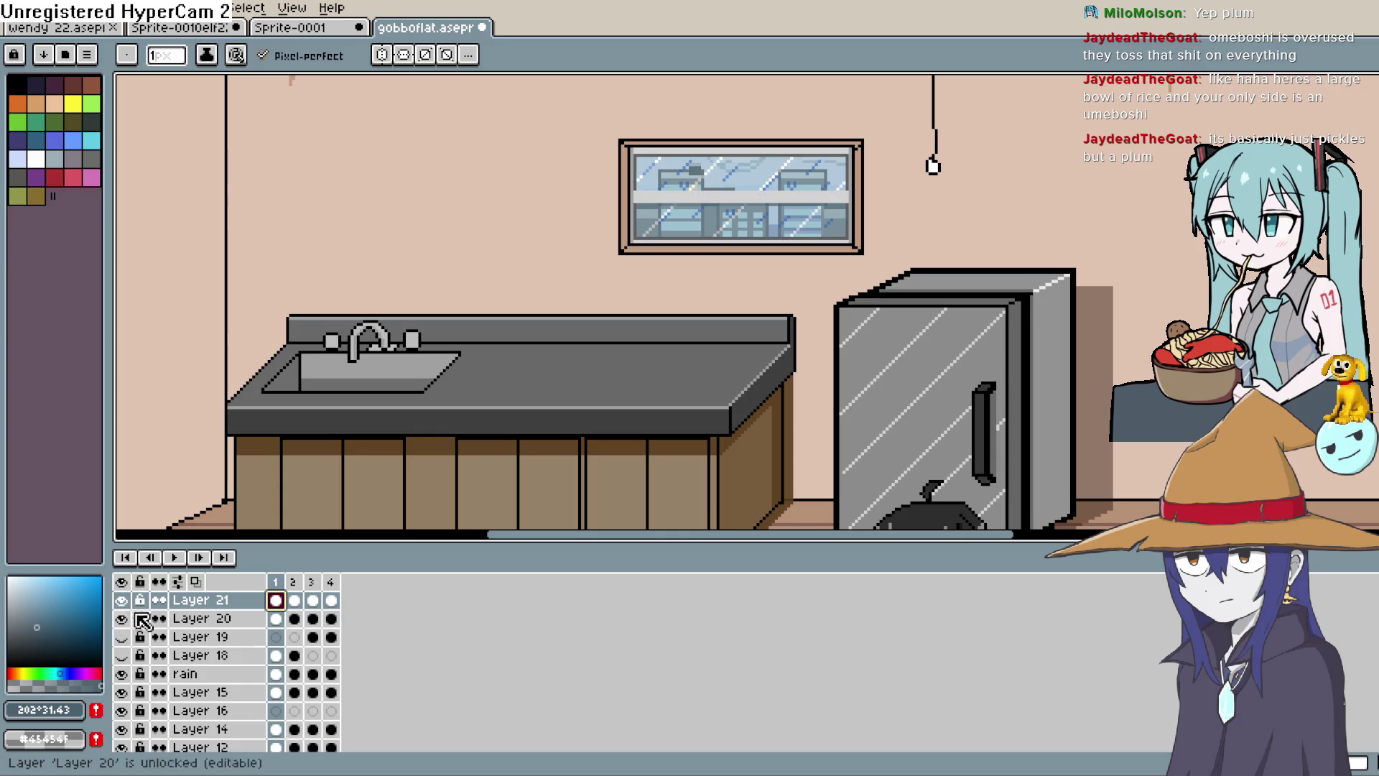
Copy Layer 20's frame 1 cel into frames 2, 3 and 4 and play the animation.
left_click(276, 618)
left_click_drag(276, 618, 331, 620)
left_click(321, 652)
left_click(342, 651)
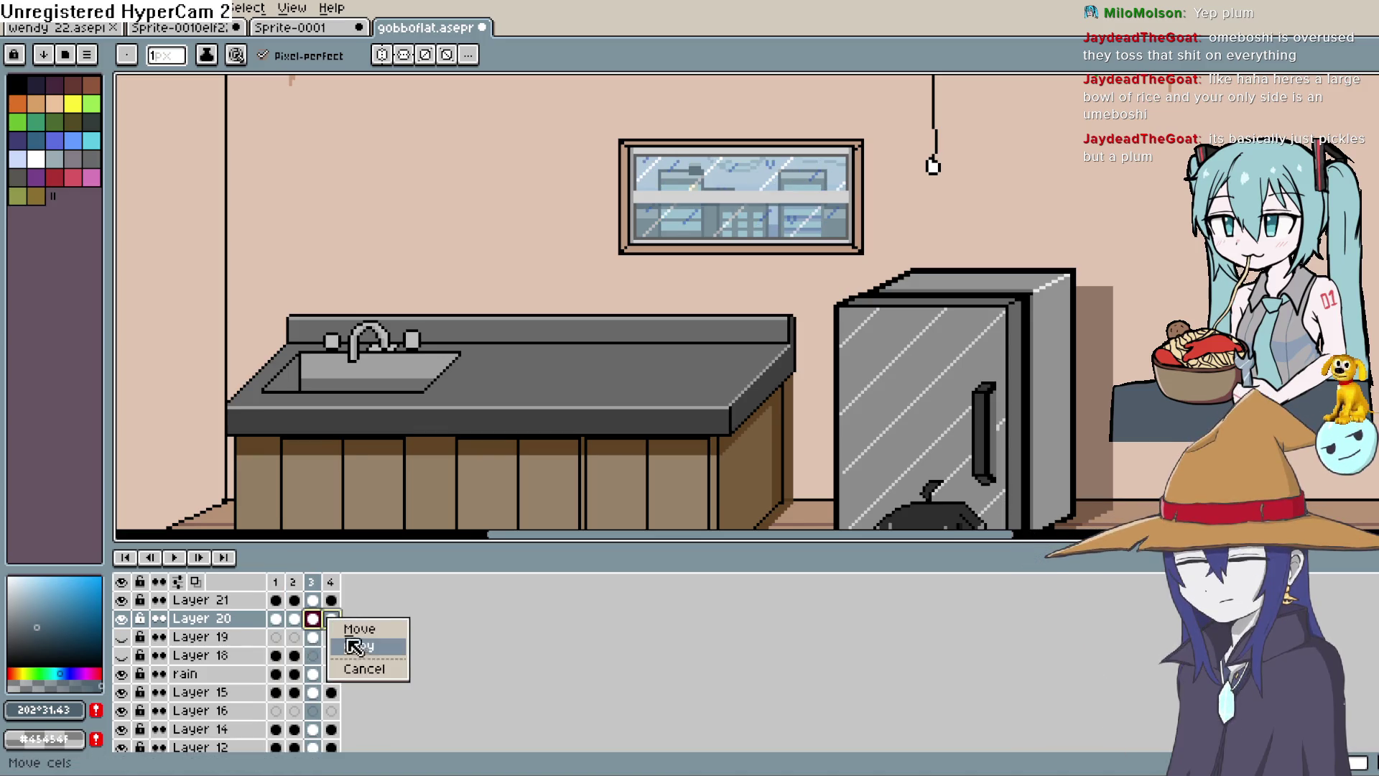
left_click(358, 656)
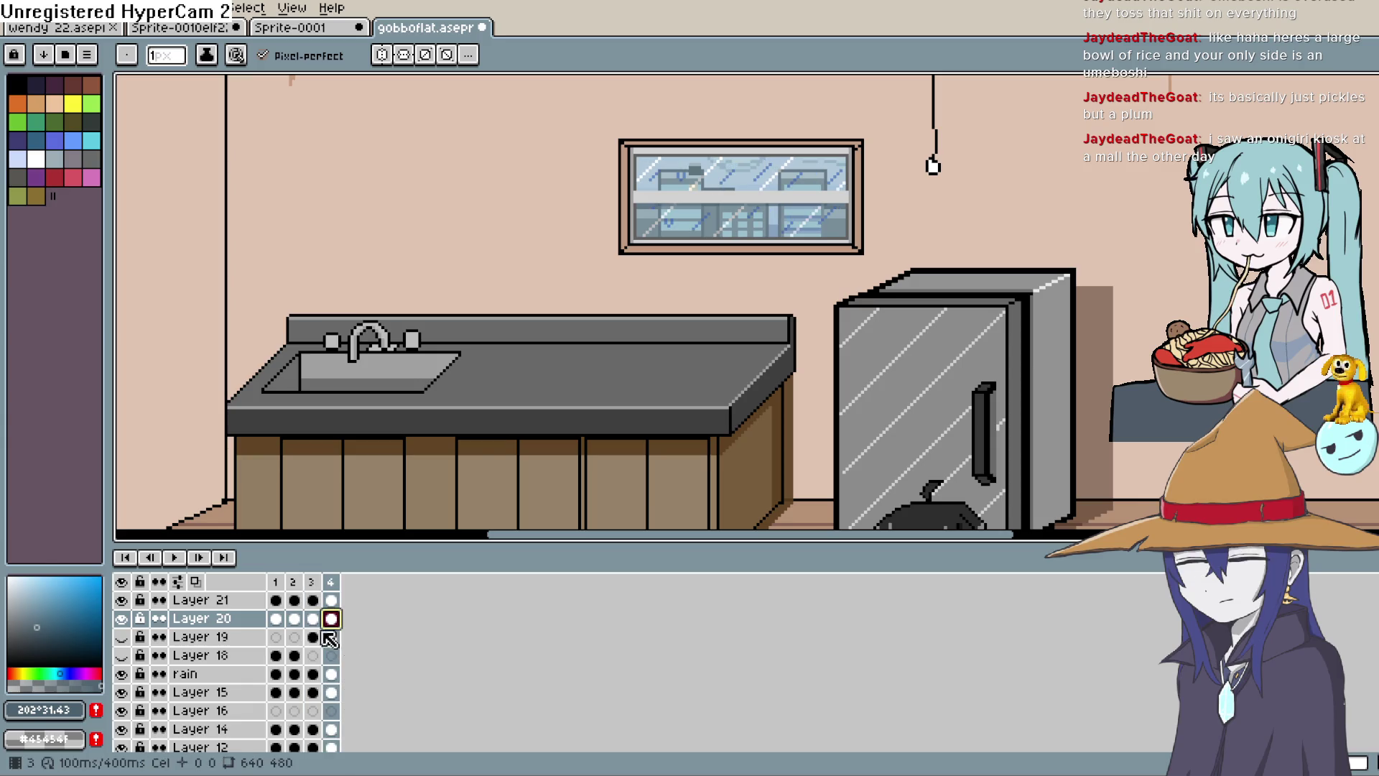
left_click(174, 557)
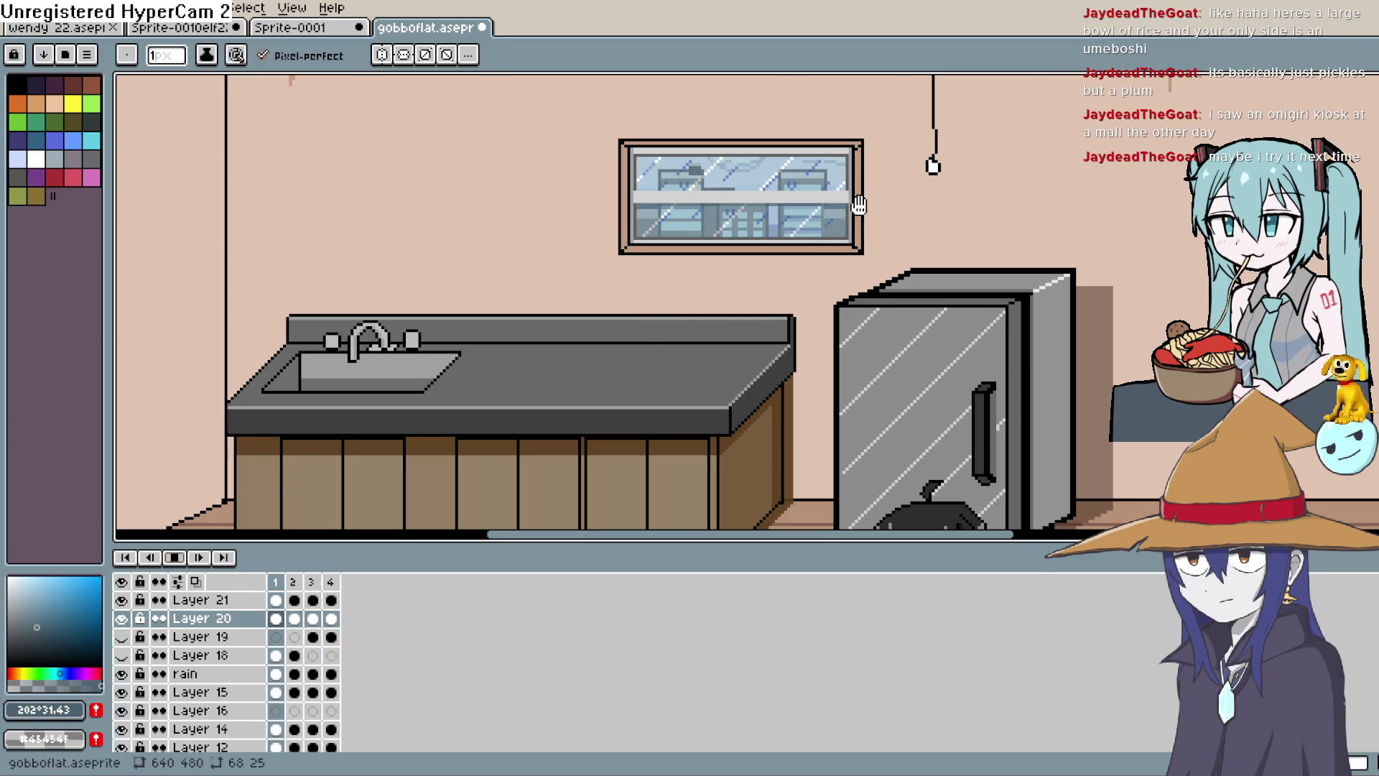
Turn Layer 19 and Layer 18 back on during playback, then stop the animation.
scroll(890, 219, "down", 2)
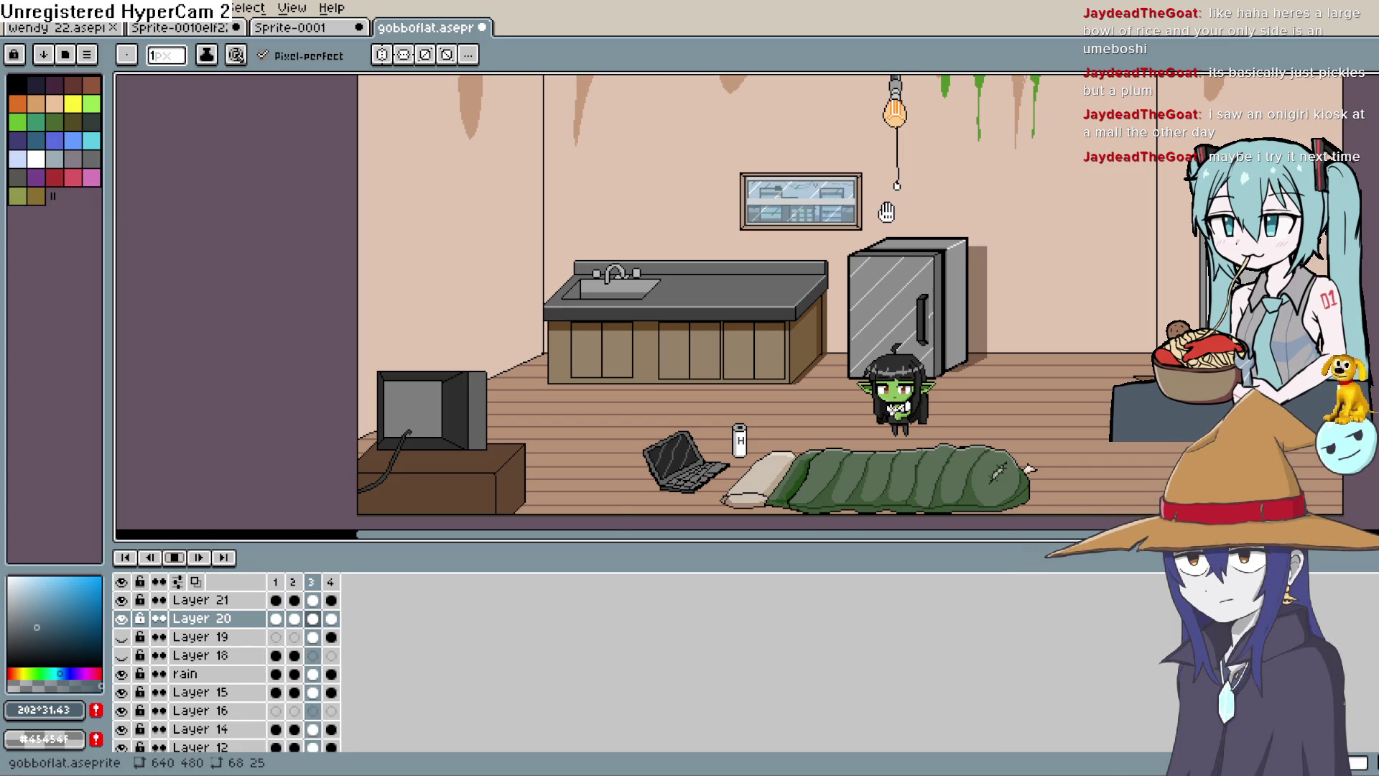
scroll(886, 216, "up", 4)
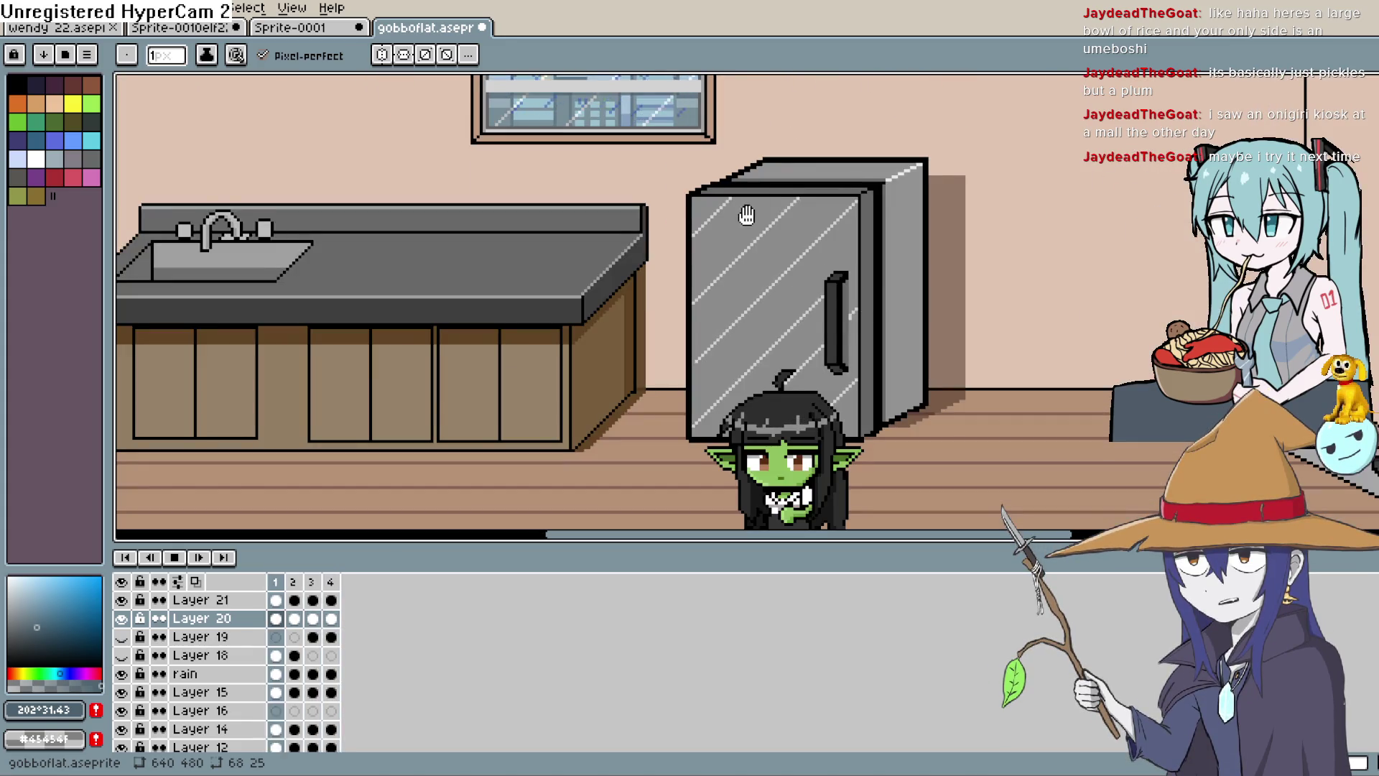
scroll(280, 659, "down", 1)
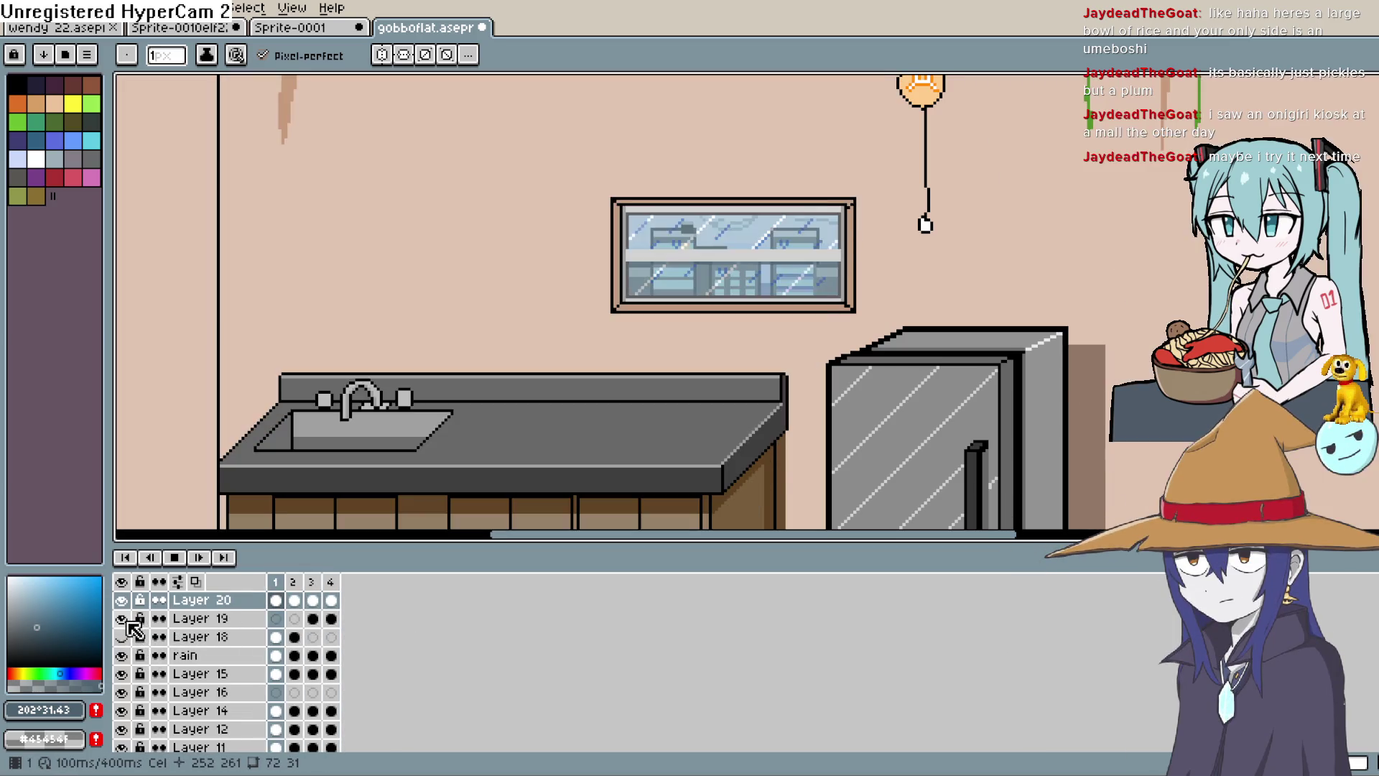
left_click(122, 618)
left_click(123, 637)
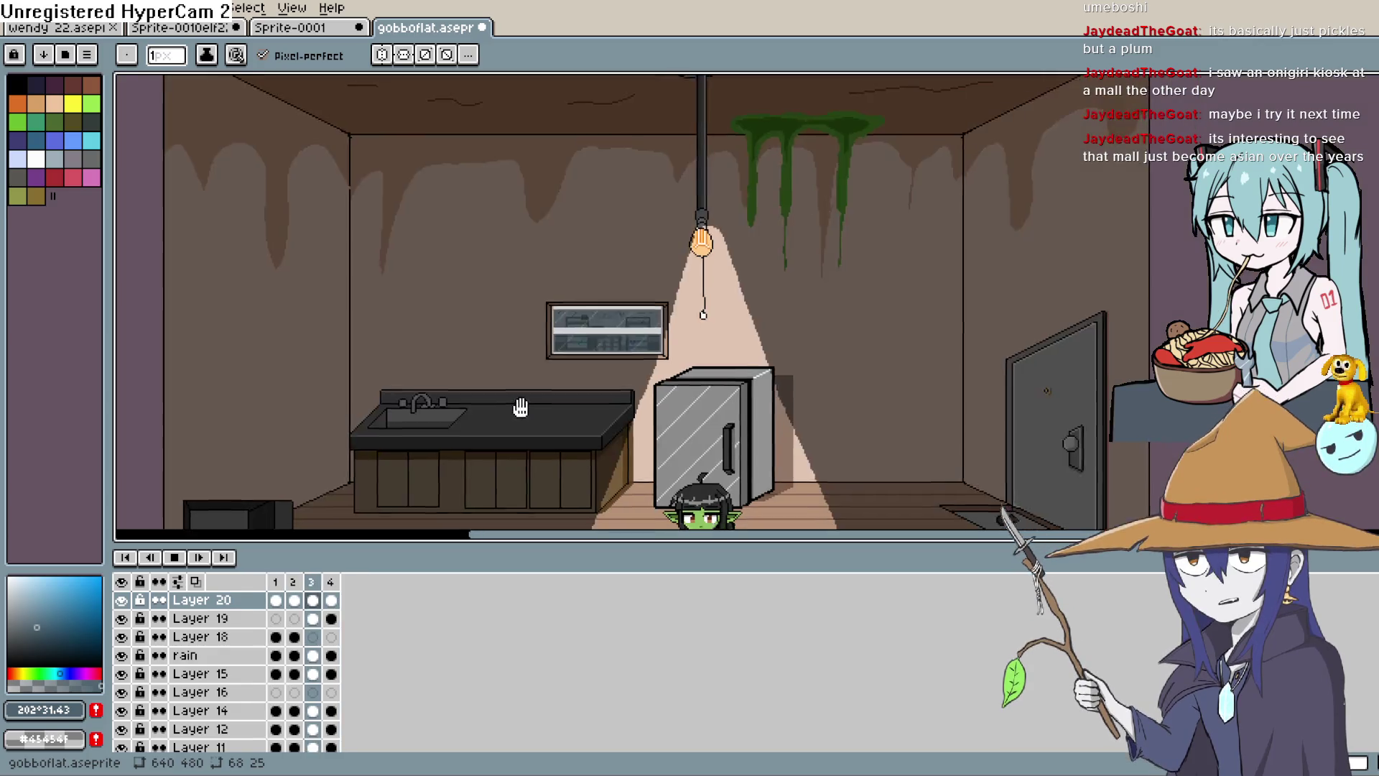
scroll(482, 206, "down", 2)
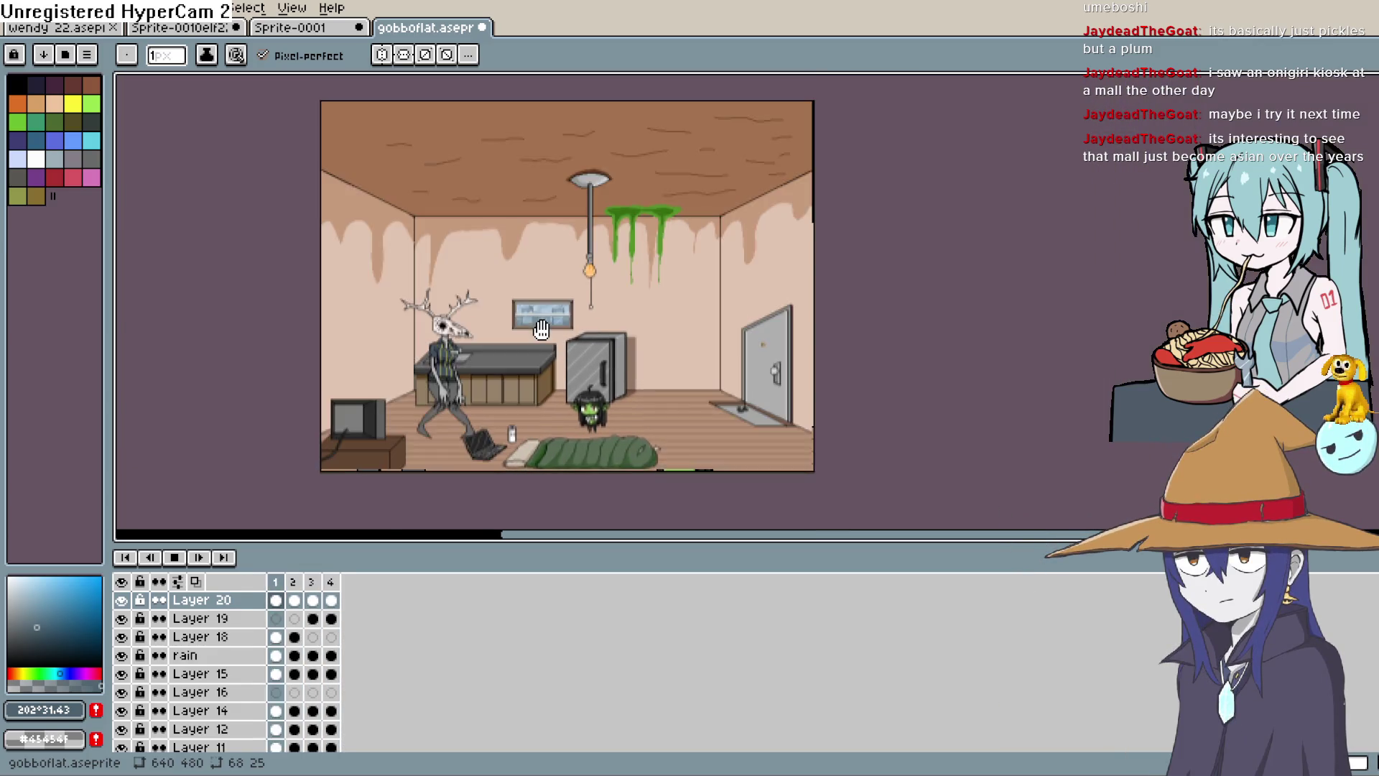
scroll(541, 328, "up", 2)
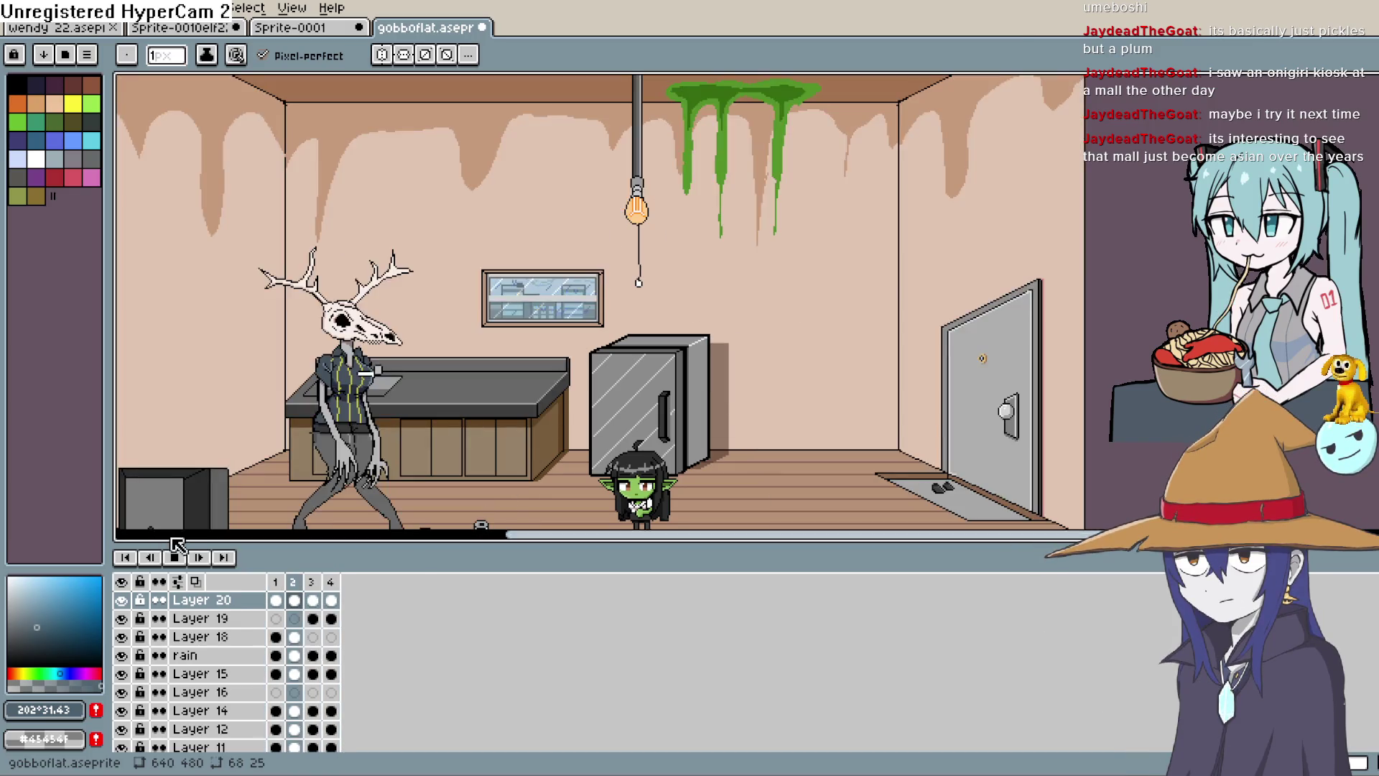
left_click(174, 557)
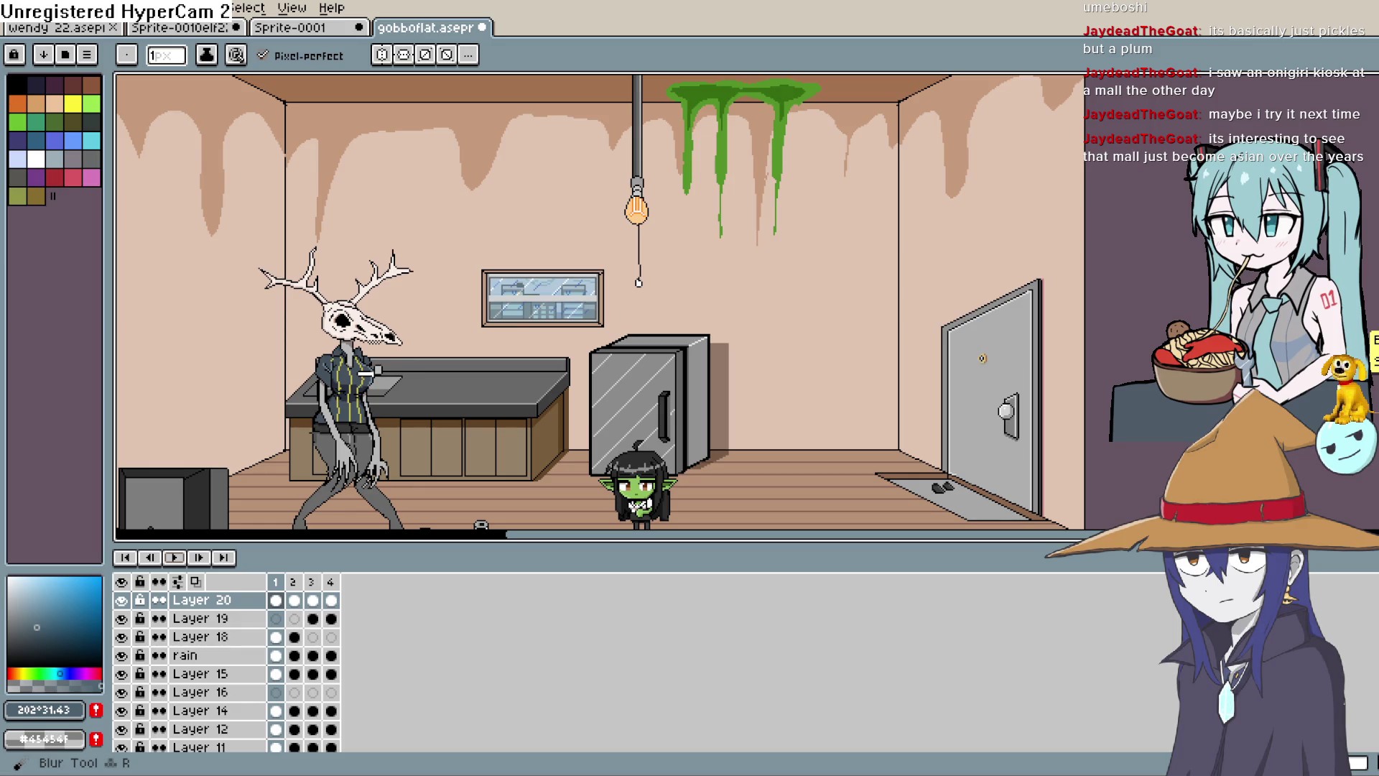
Hide the deer-skull creature and lamp light-cone layers and replay the animation over the wall window.
mouse_move(761, 368)
left_mouse_down()
mouse_move(728, 197)
mouse_move(772, 258)
mouse_move(928, 332)
mouse_move(892, 298)
left_mouse_up()
scroll(182, 670, "down", 1)
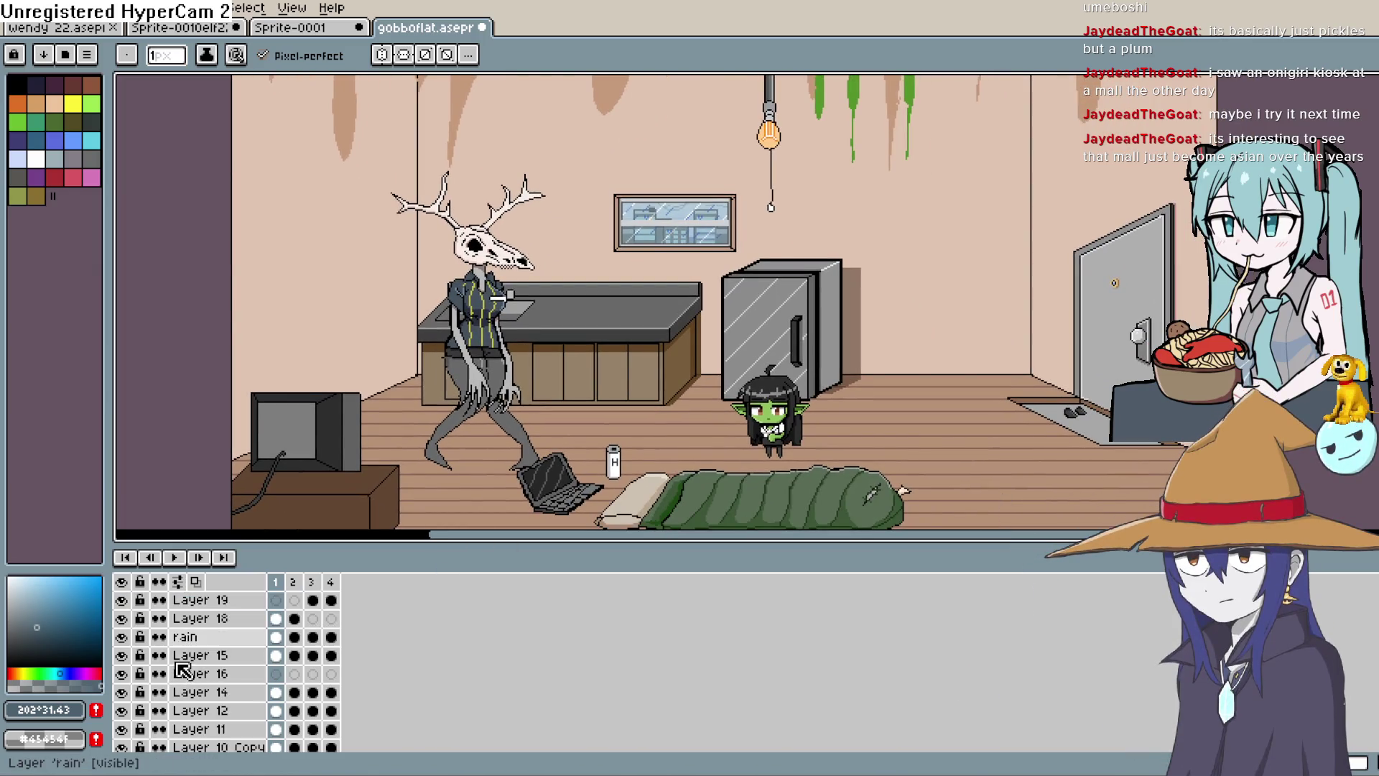
scroll(169, 682, "up", 2)
left_click(122, 693)
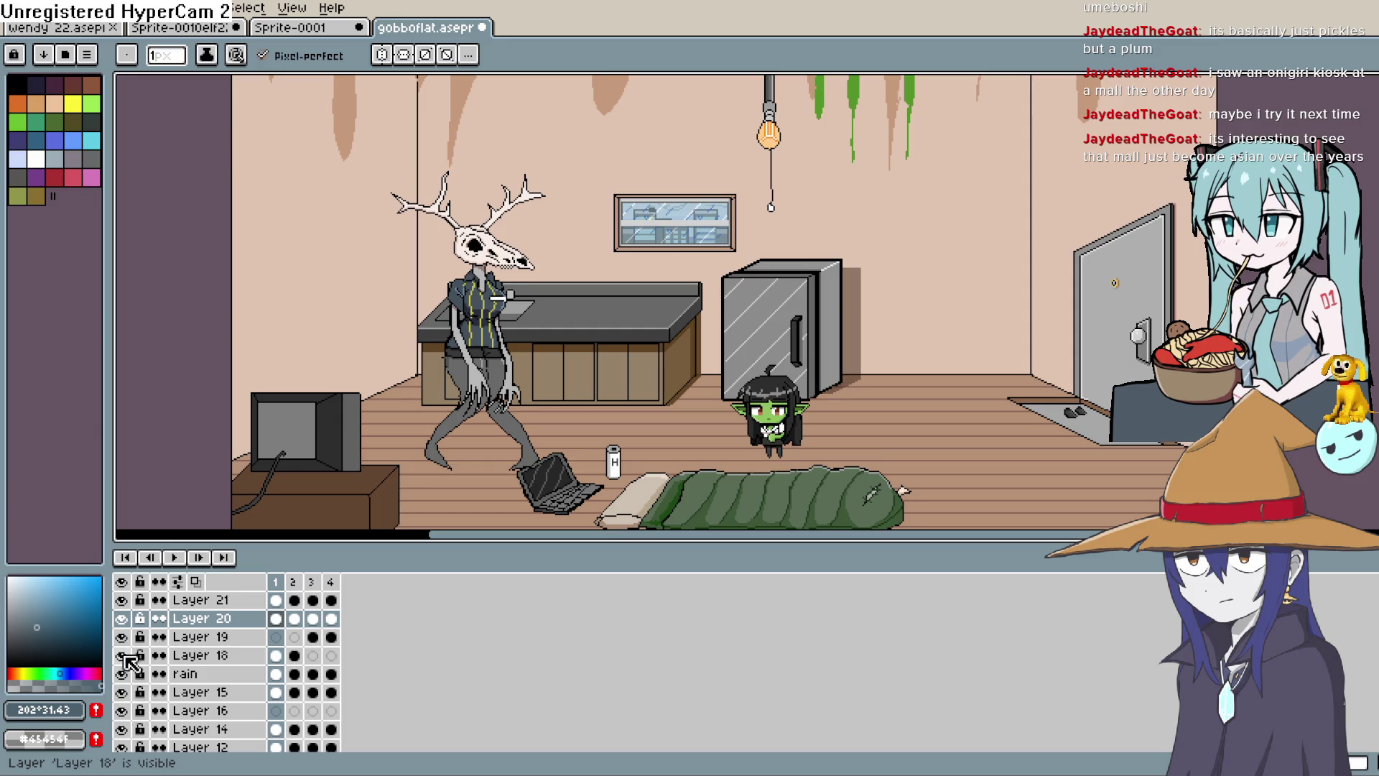
left_click(122, 655)
left_click(175, 557)
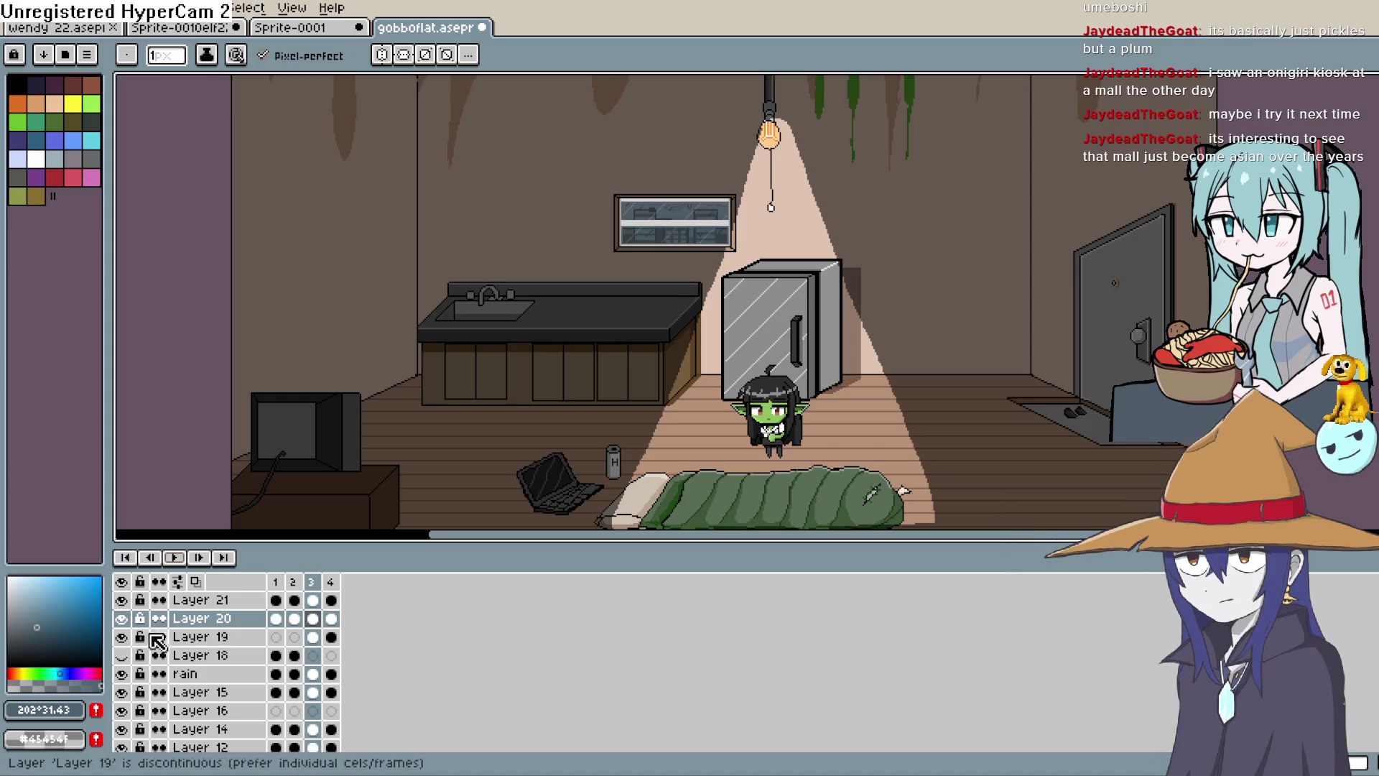
left_click(121, 637)
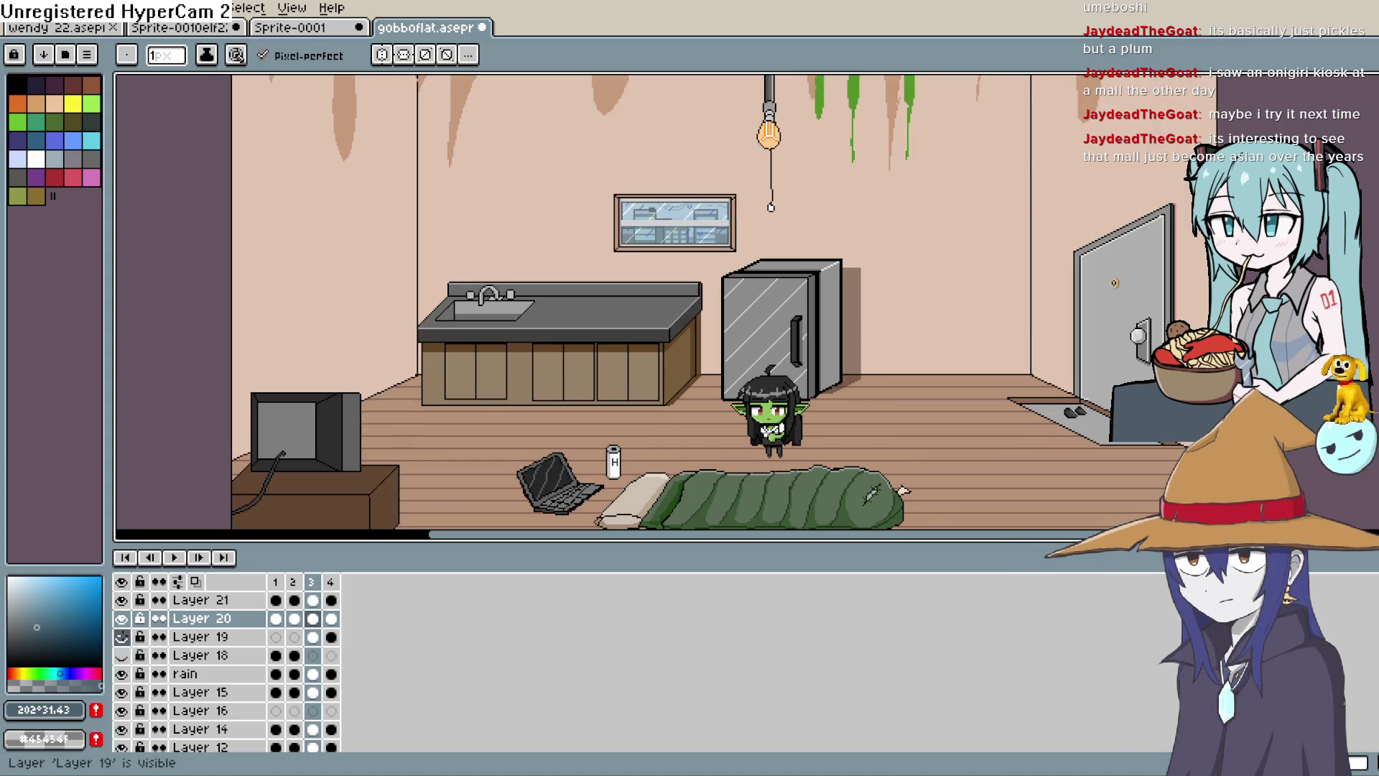
left_click(178, 560)
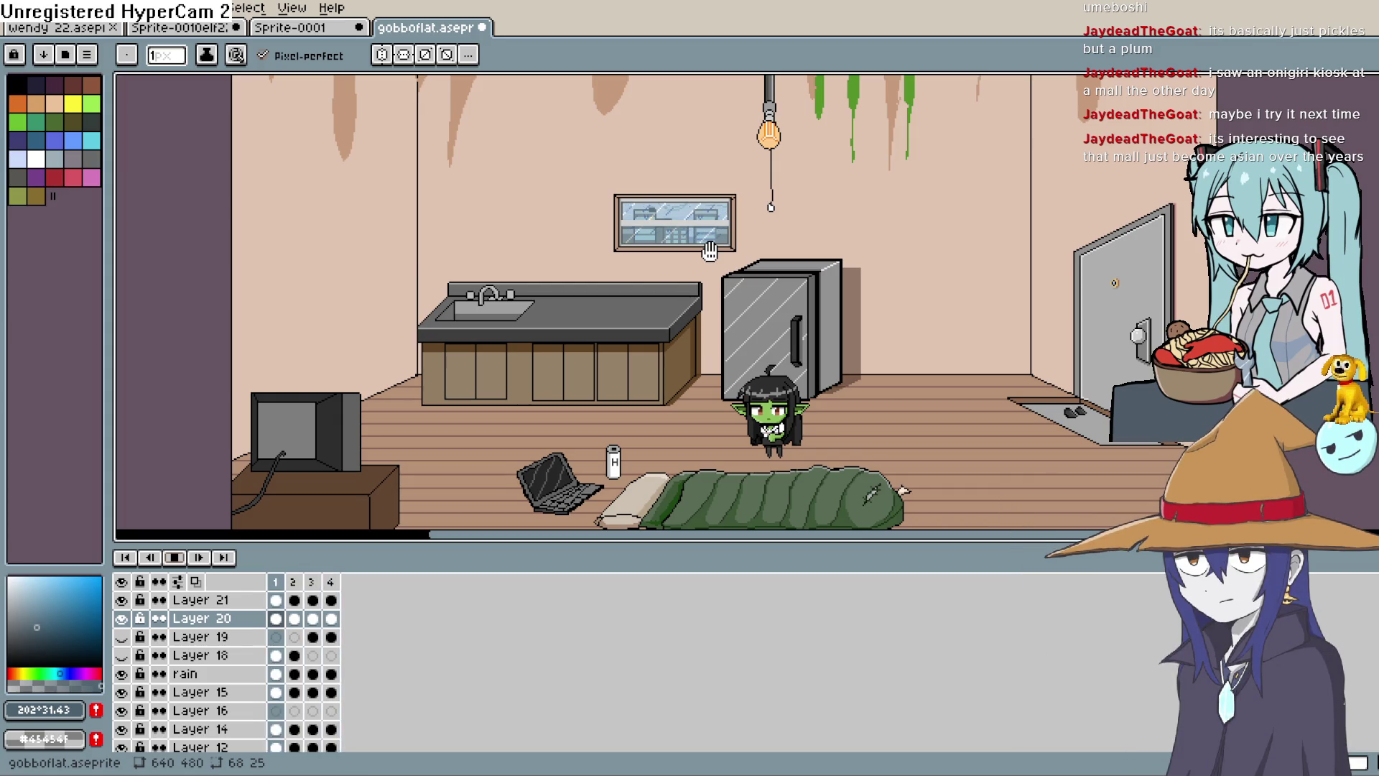
scroll(714, 236, "up", 5)
mouse_move(653, 225)
left_mouse_down()
mouse_move(751, 437)
mouse_move(745, 399)
left_mouse_up()
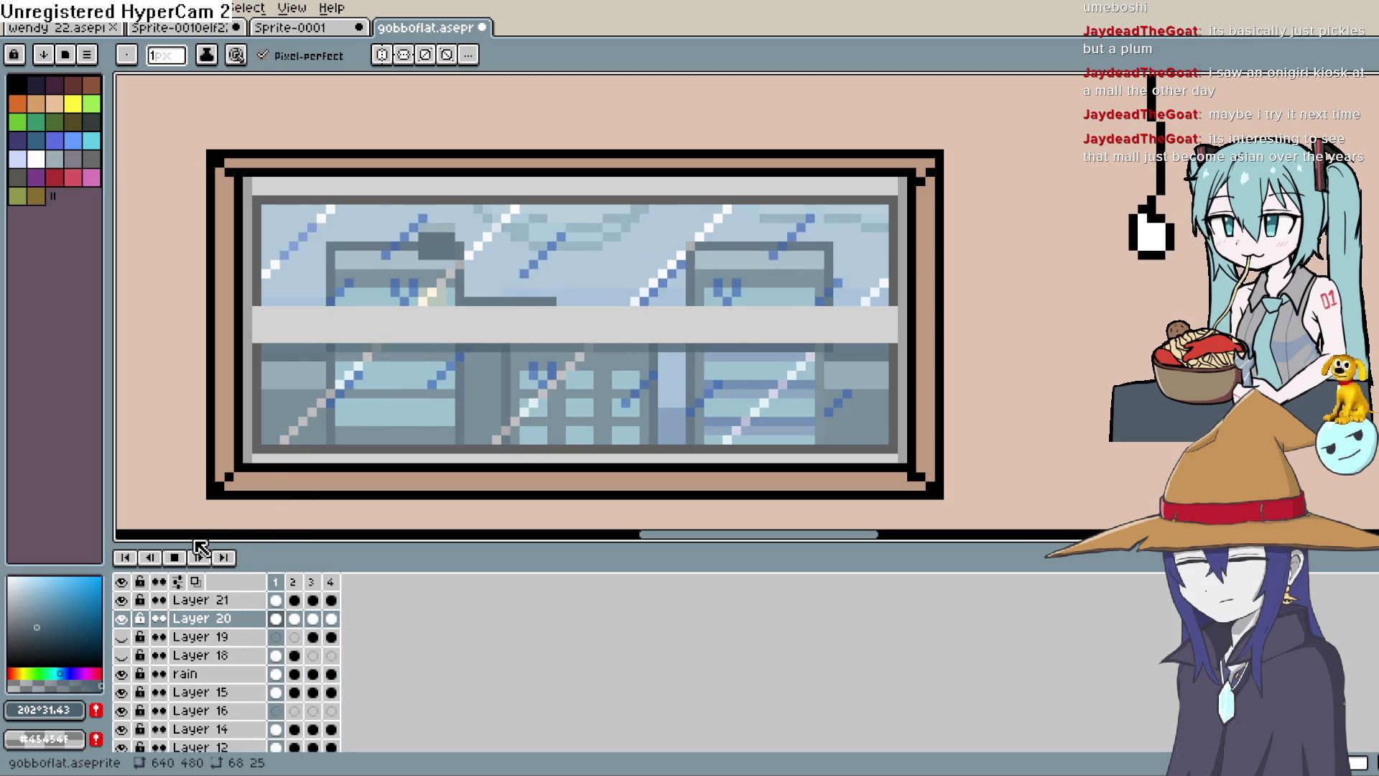
Stop the animation playback and zoom out from the rainy window.
left_click(174, 558)
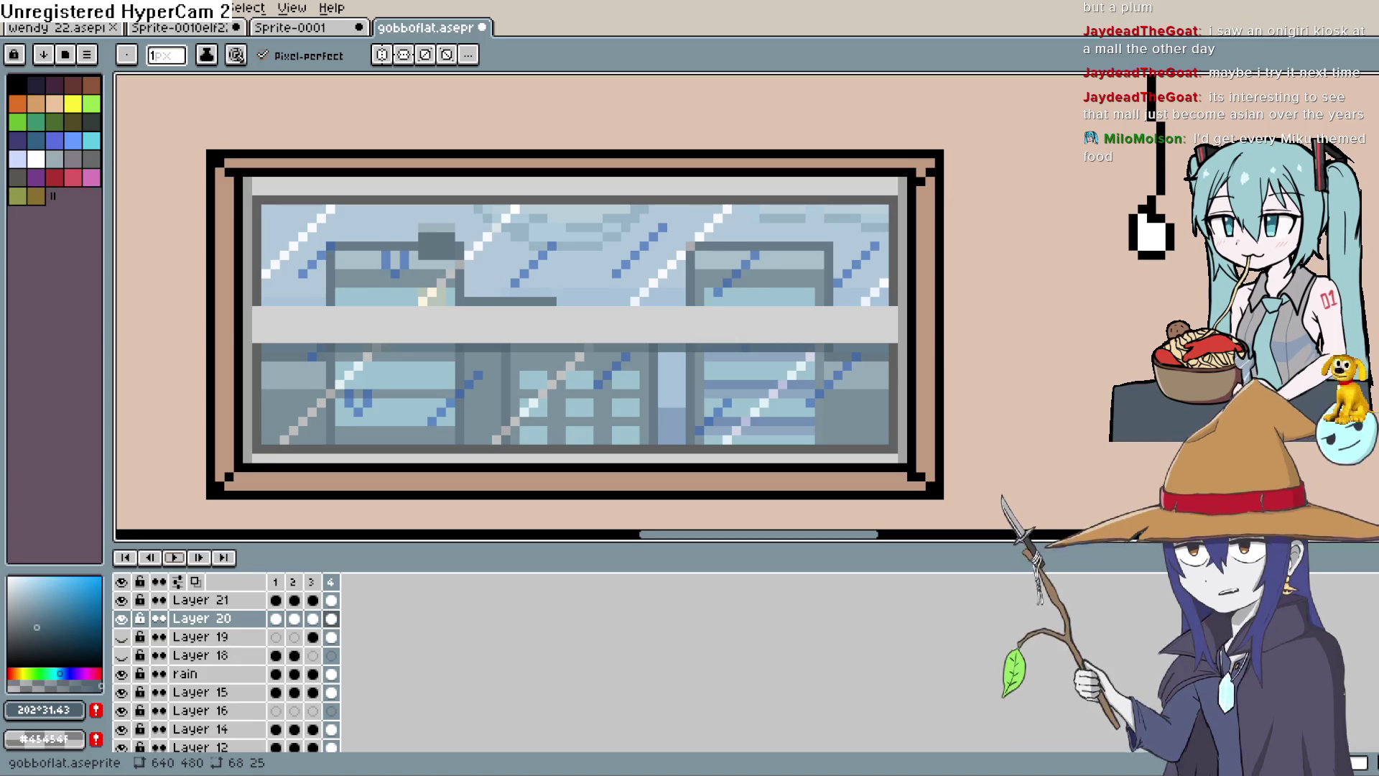
scroll(650, 235, "down", 3)
scroll(650, 230, "down", 6)
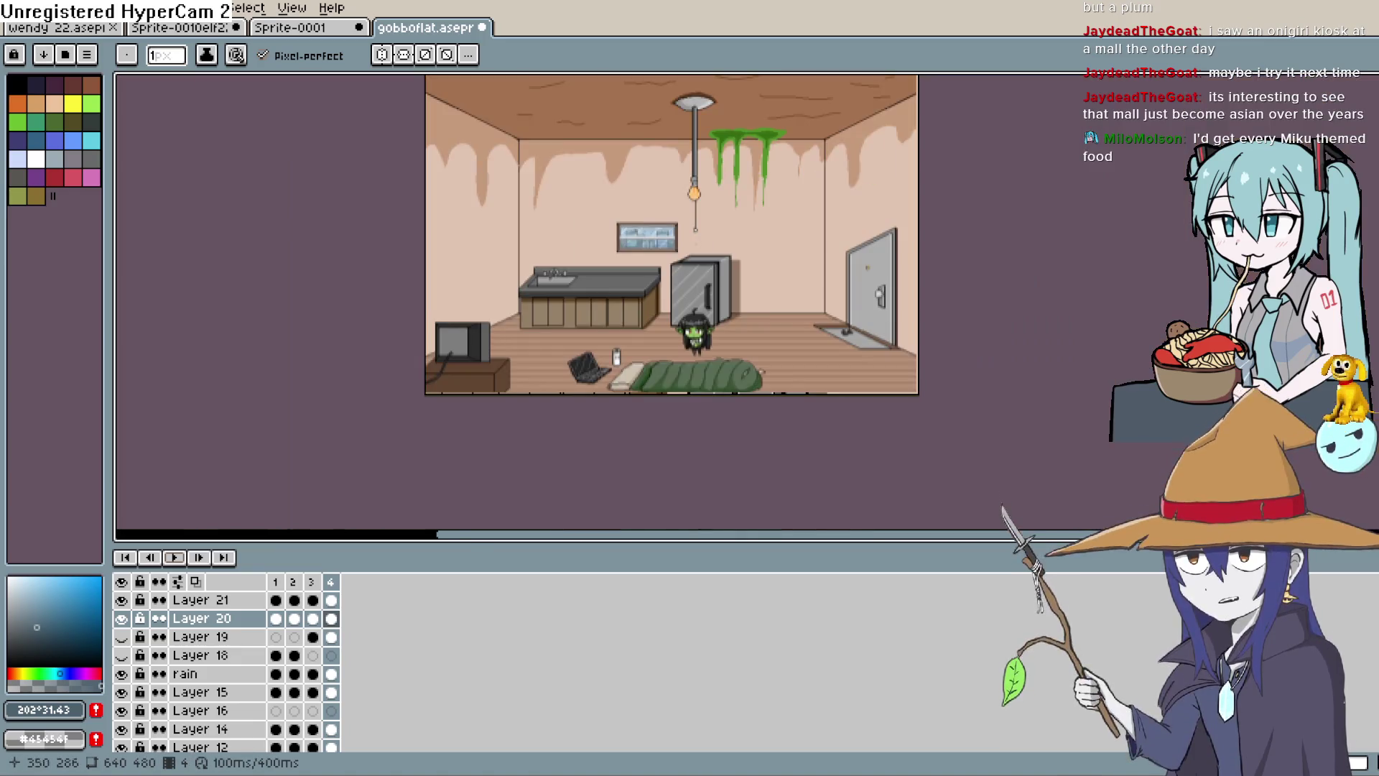
Zoom and pan to bring the whole apartment room into view.
scroll(675, 201, "up", 2)
mouse_move(743, 336)
left_mouse_down()
mouse_move(684, 179)
mouse_move(695, 205)
left_mouse_up()
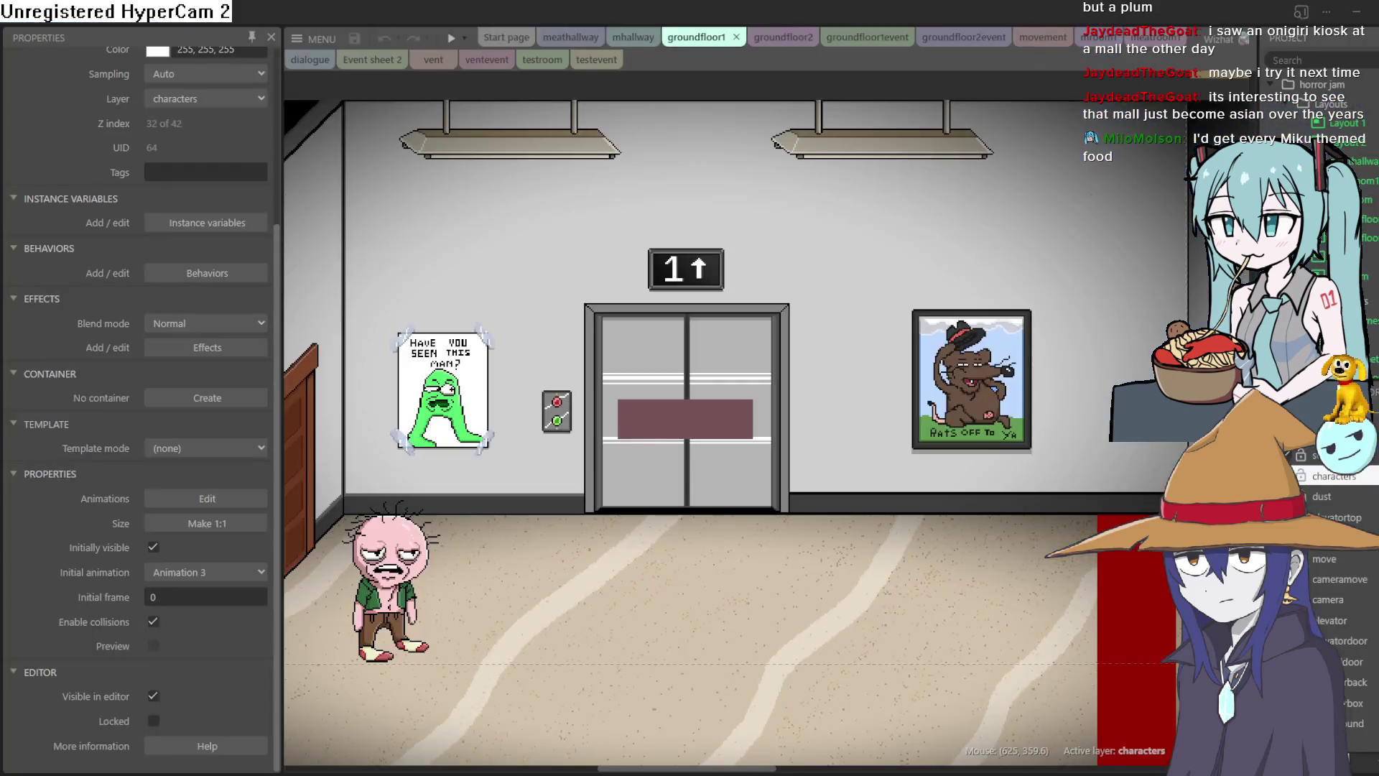
left_click_drag(741, 388, 699, 394)
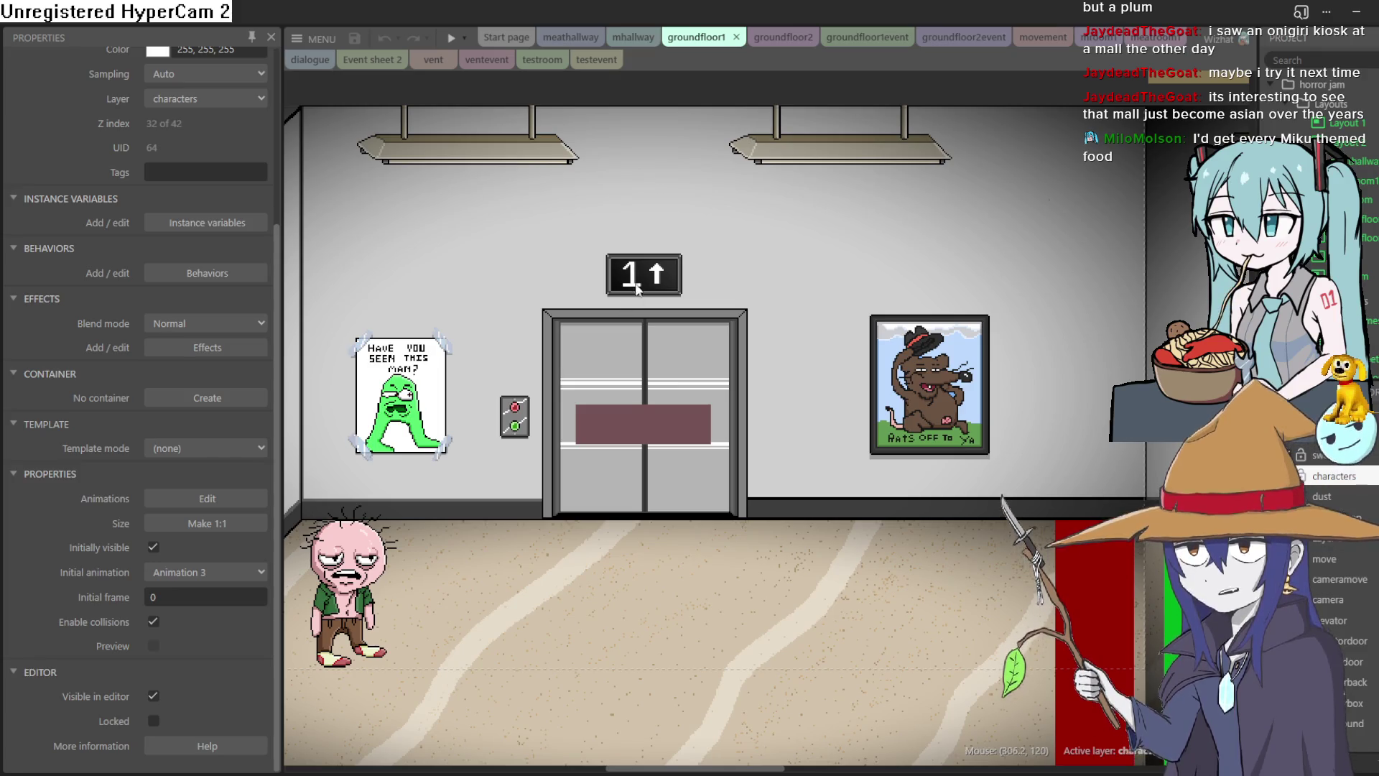
mouse_move(709, 260)
left_mouse_down()
mouse_move(963, 210)
mouse_move(920, 253)
mouse_move(829, 223)
mouse_move(841, 225)
left_mouse_up()
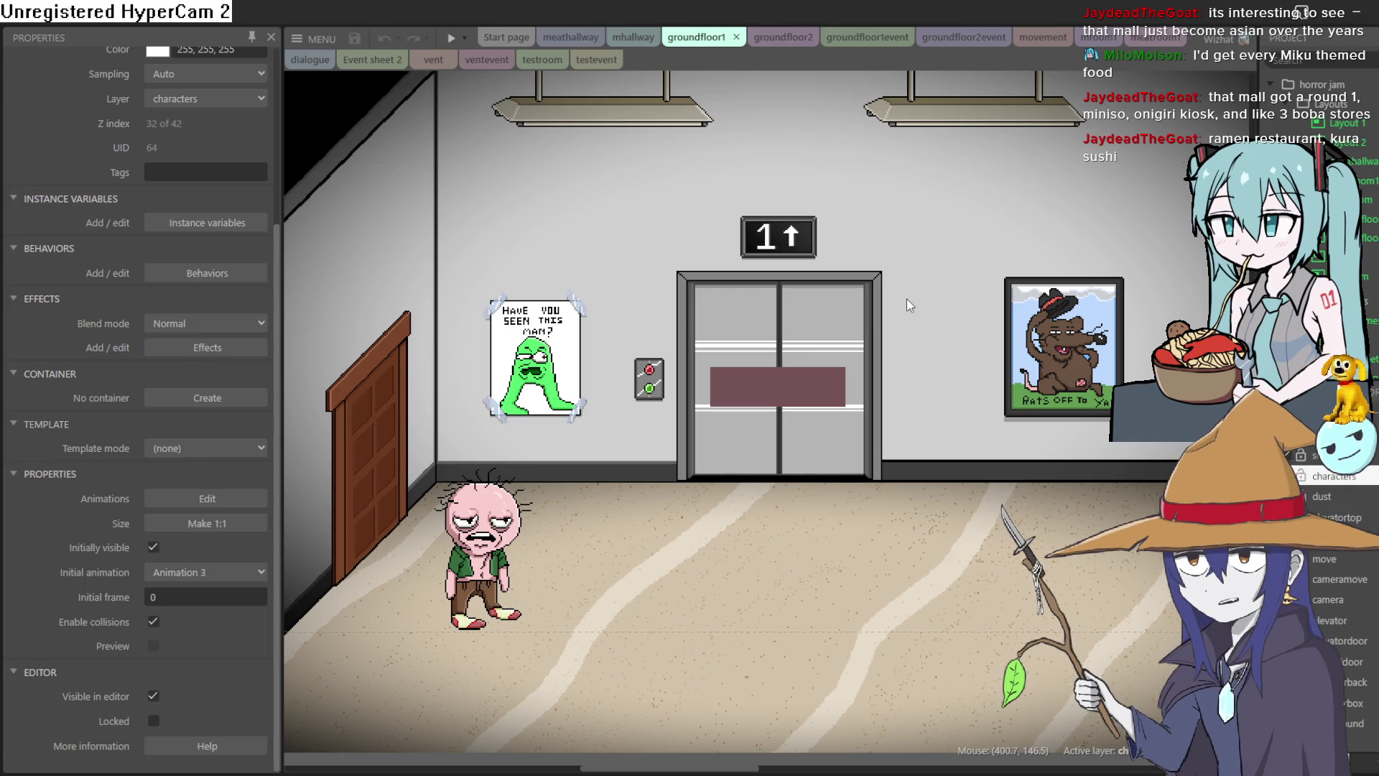
scroll(937, 287, "down", 4)
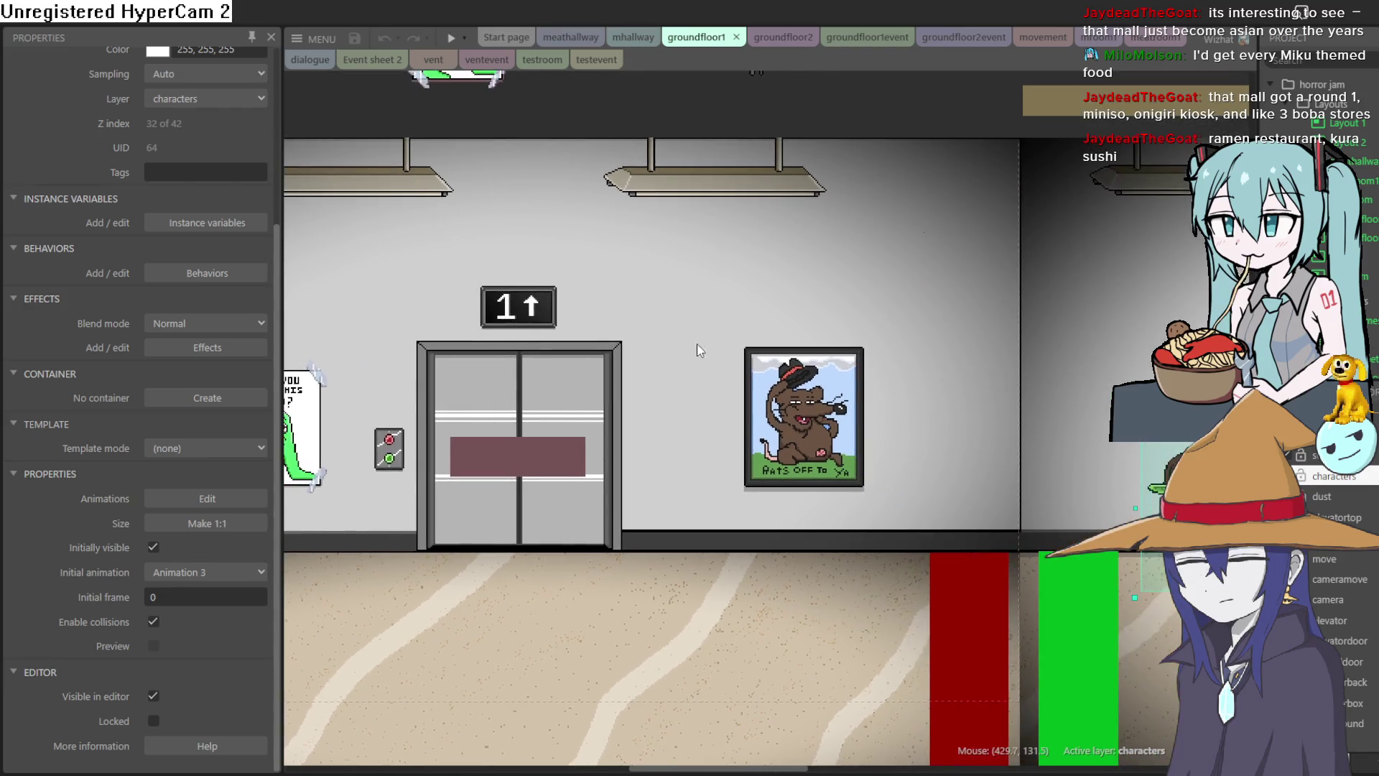
scroll(811, 367, "right", 5)
scroll(793, 402, "up", 3)
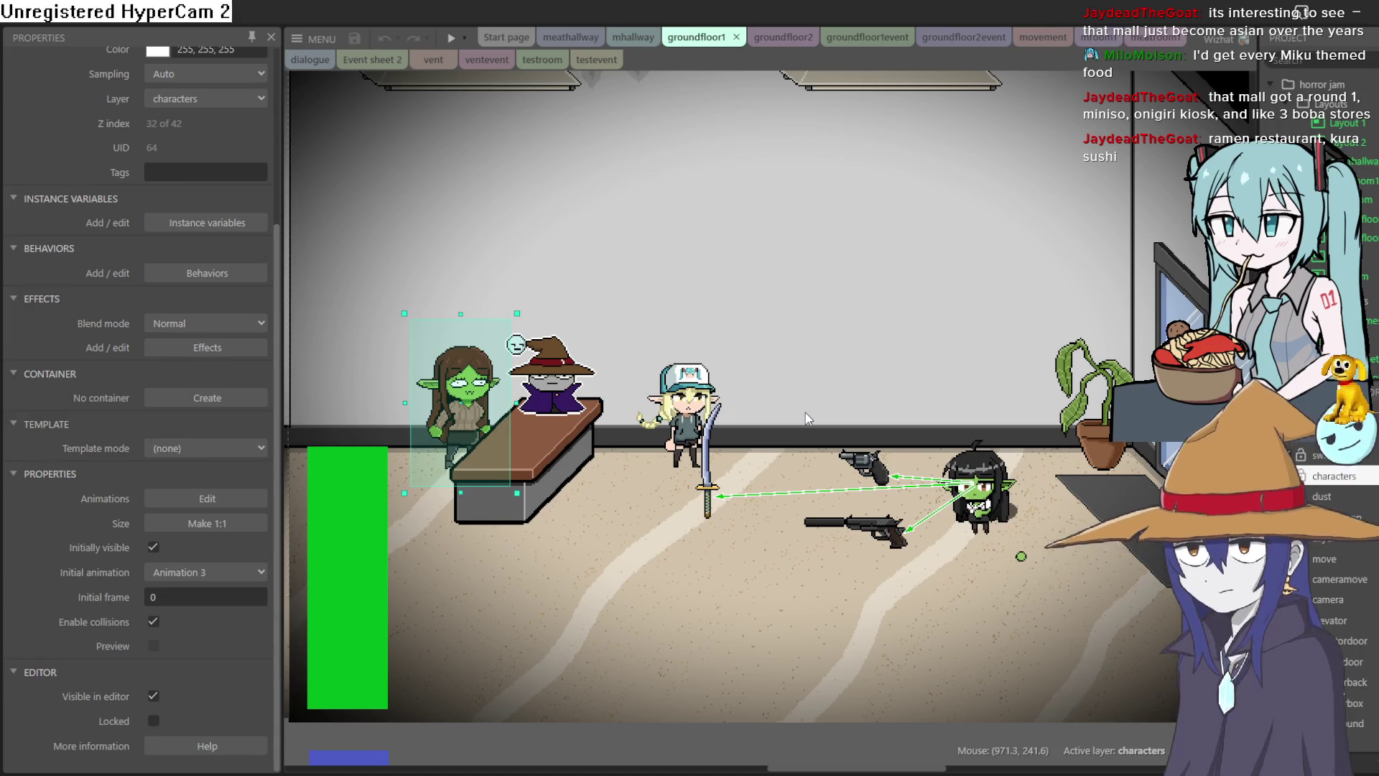
scroll(907, 481, "down", 3)
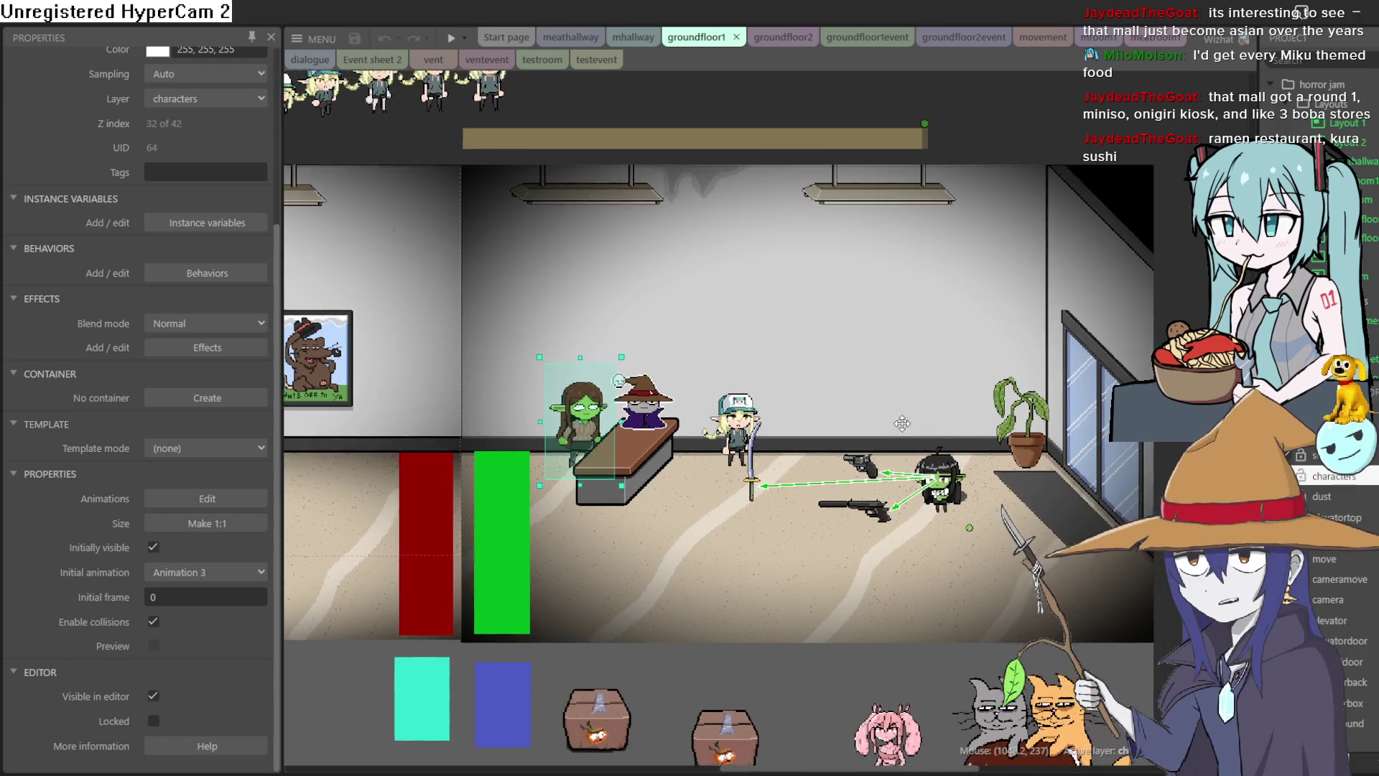
left_click_drag(893, 431, 891, 437)
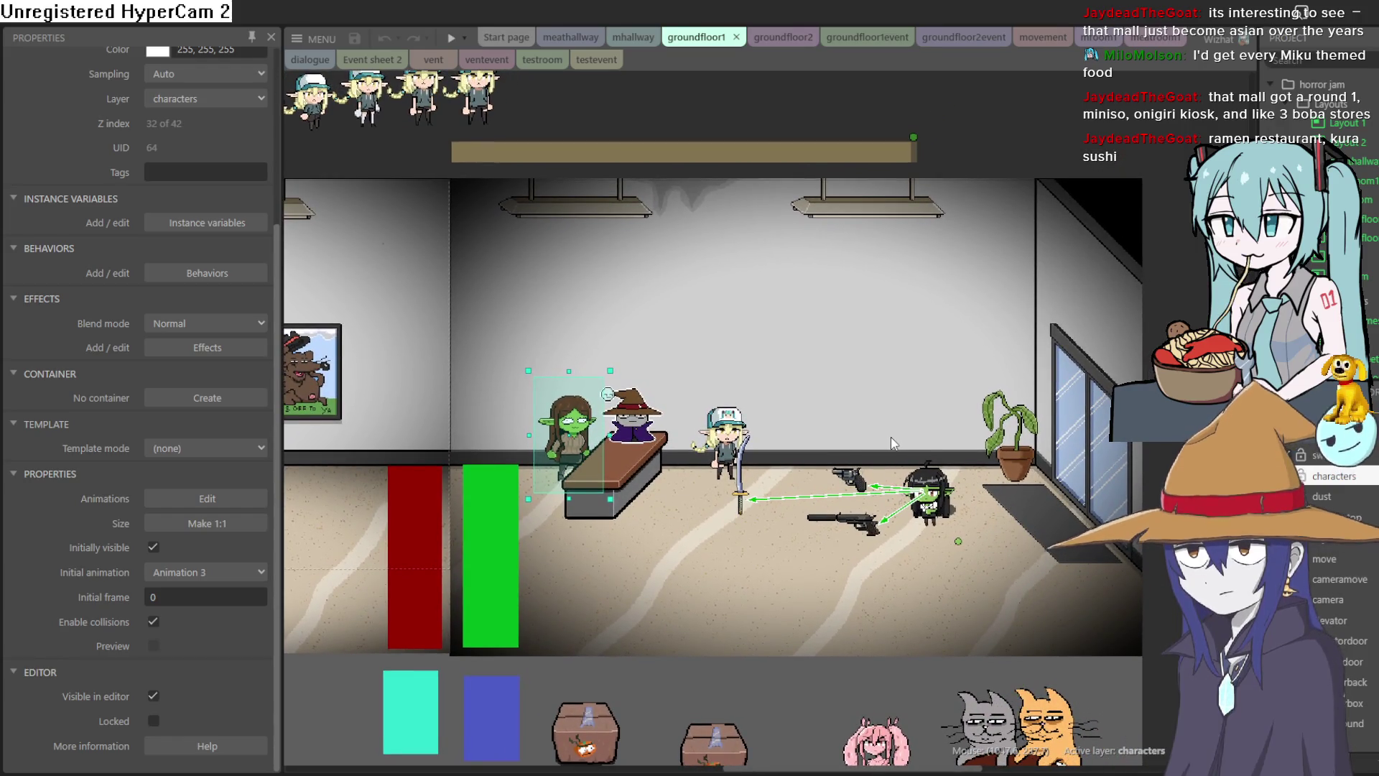
scroll(890, 433, "up", 2)
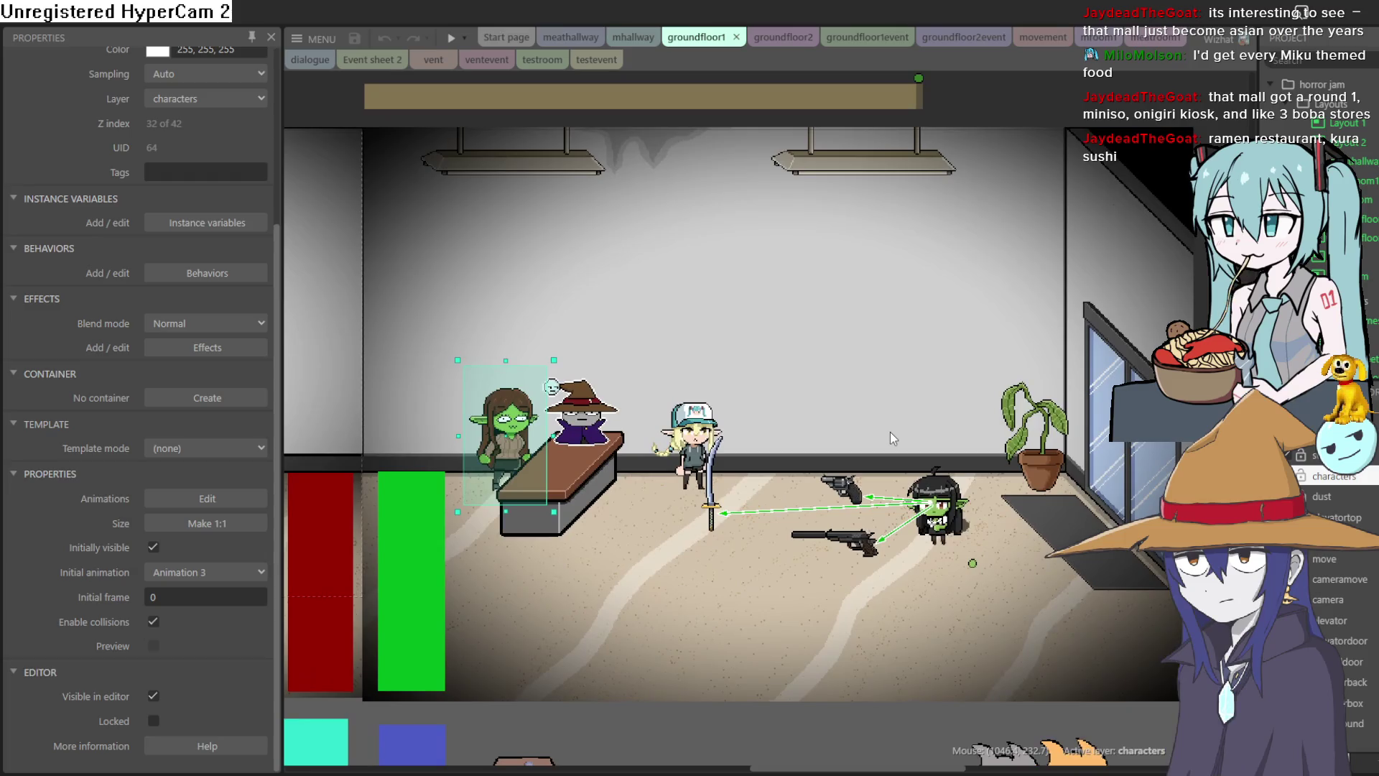
left_click_drag(925, 400, 889, 412)
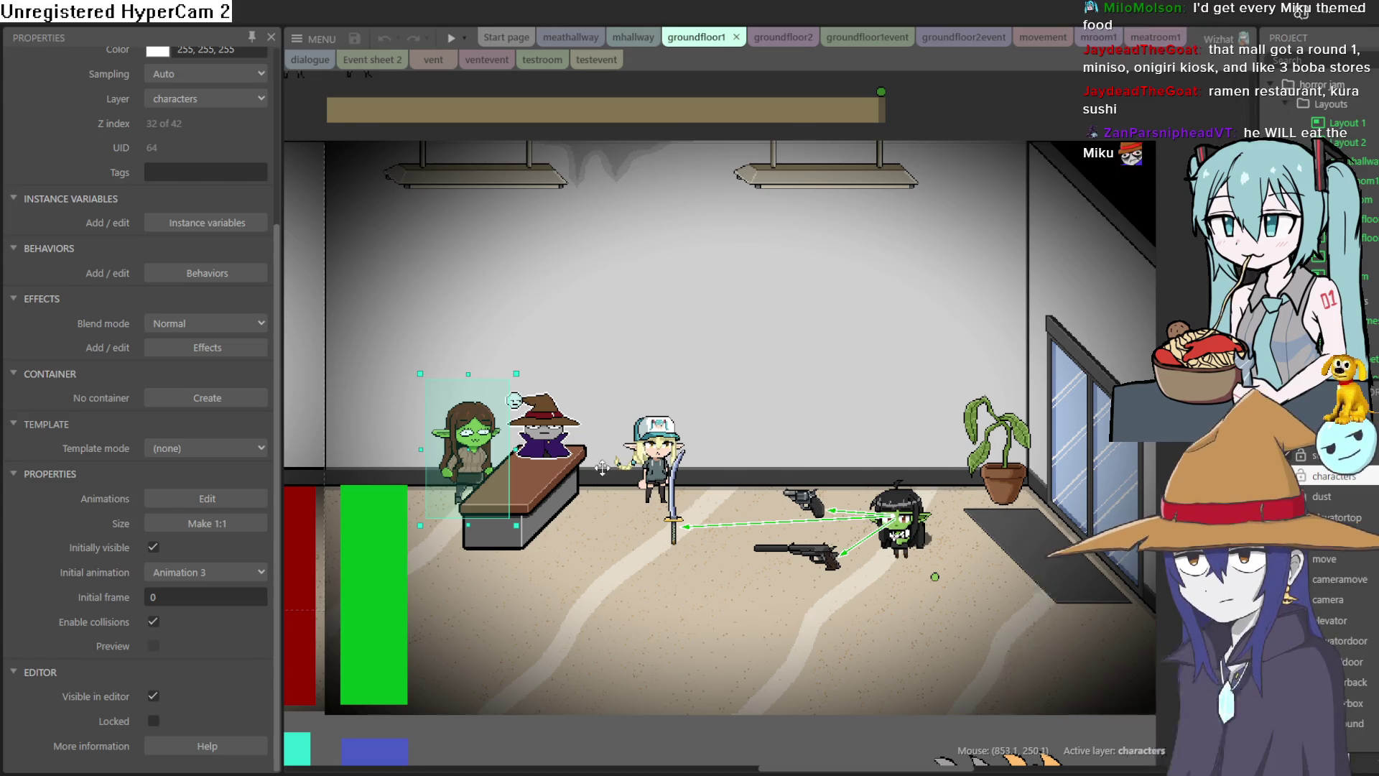
left_click_drag(601, 466, 849, 533)
scroll(849, 533, "down", 5)
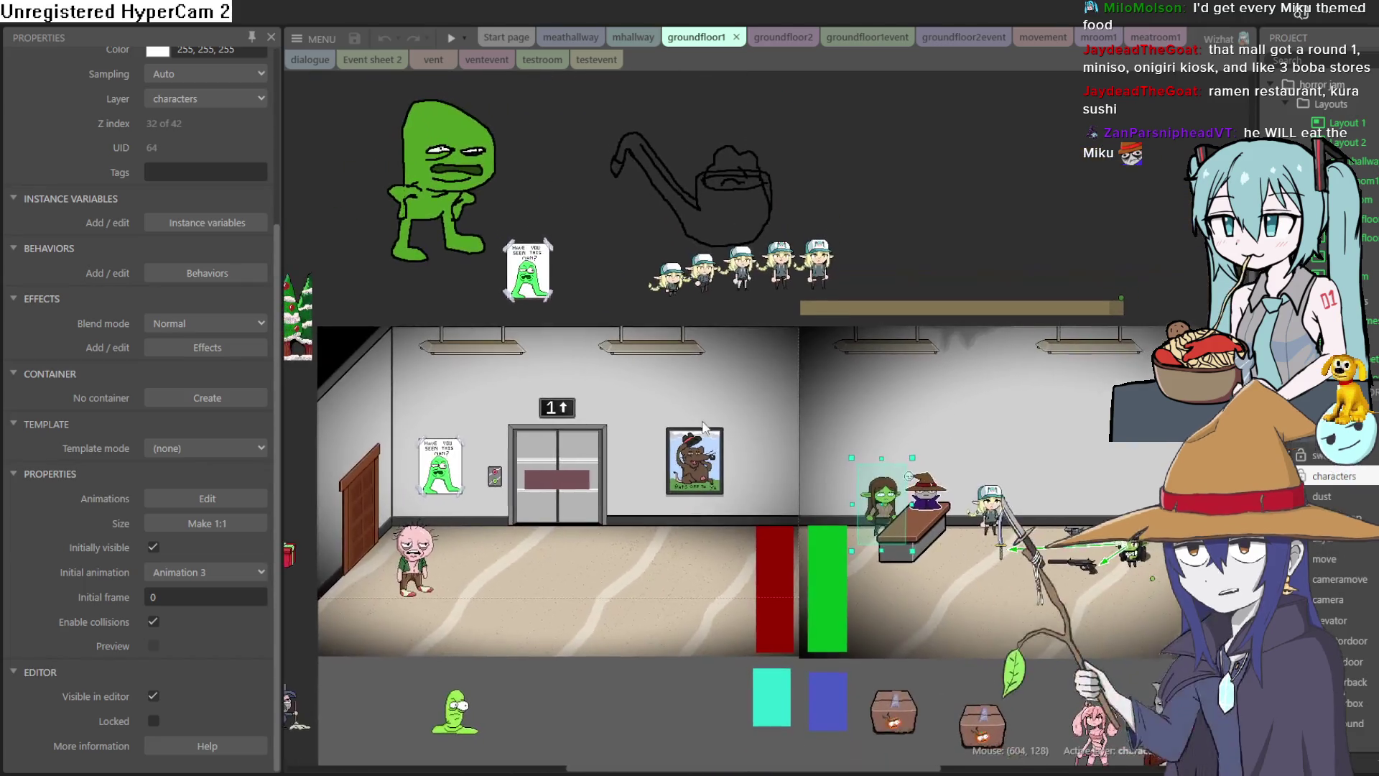
left_click_drag(647, 355, 981, 338)
scroll(497, 420, "up", 4)
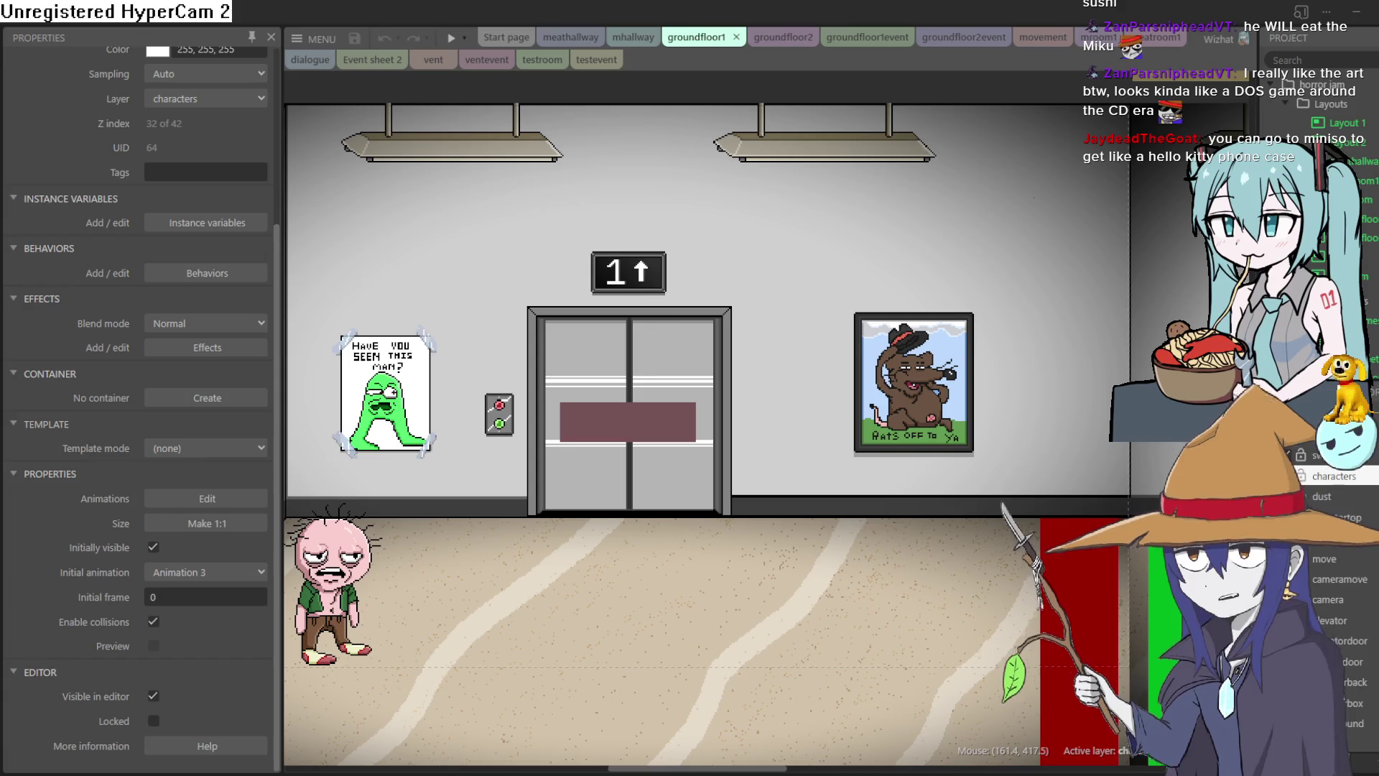
mouse_move(606, 503)
left_mouse_down()
mouse_move(847, 455)
mouse_move(799, 424)
mouse_move(692, 415)
mouse_move(683, 441)
left_mouse_up()
mouse_move(740, 394)
left_mouse_down()
mouse_move(723, 420)
mouse_move(720, 403)
left_mouse_up()
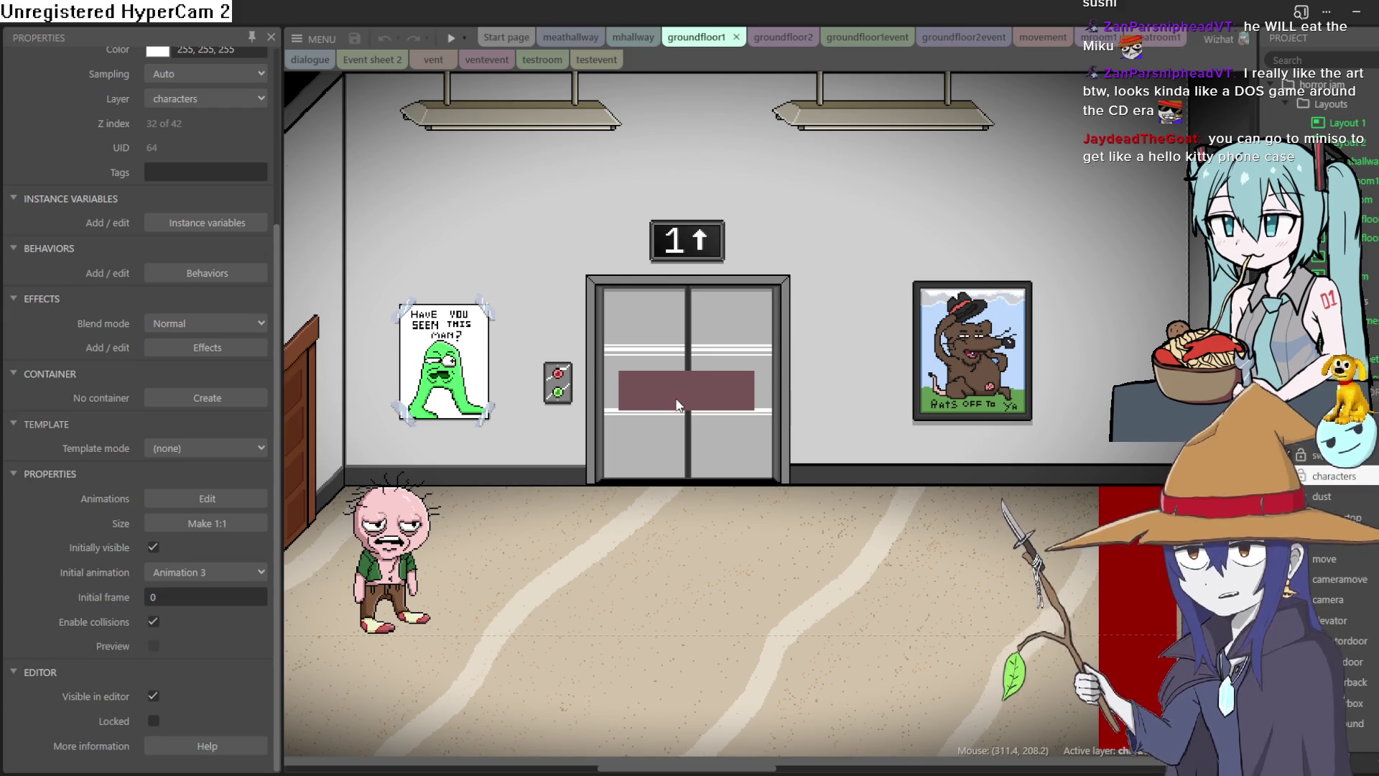
scroll(689, 431, "right", 3)
scroll(690, 434, "down", 3, "ctrl")
scroll(906, 399, "up", 4, "ctrl")
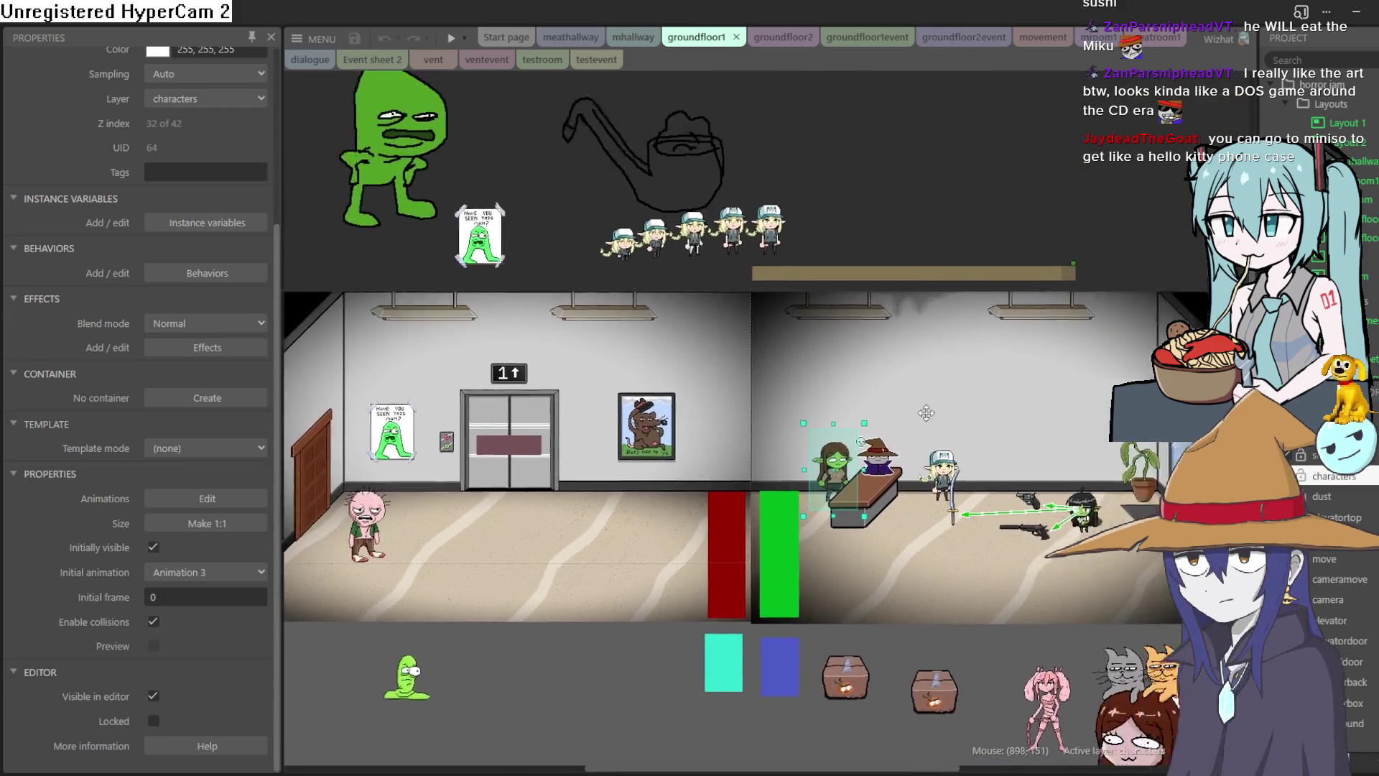
scroll(936, 563, "down", 4, "ctrl")
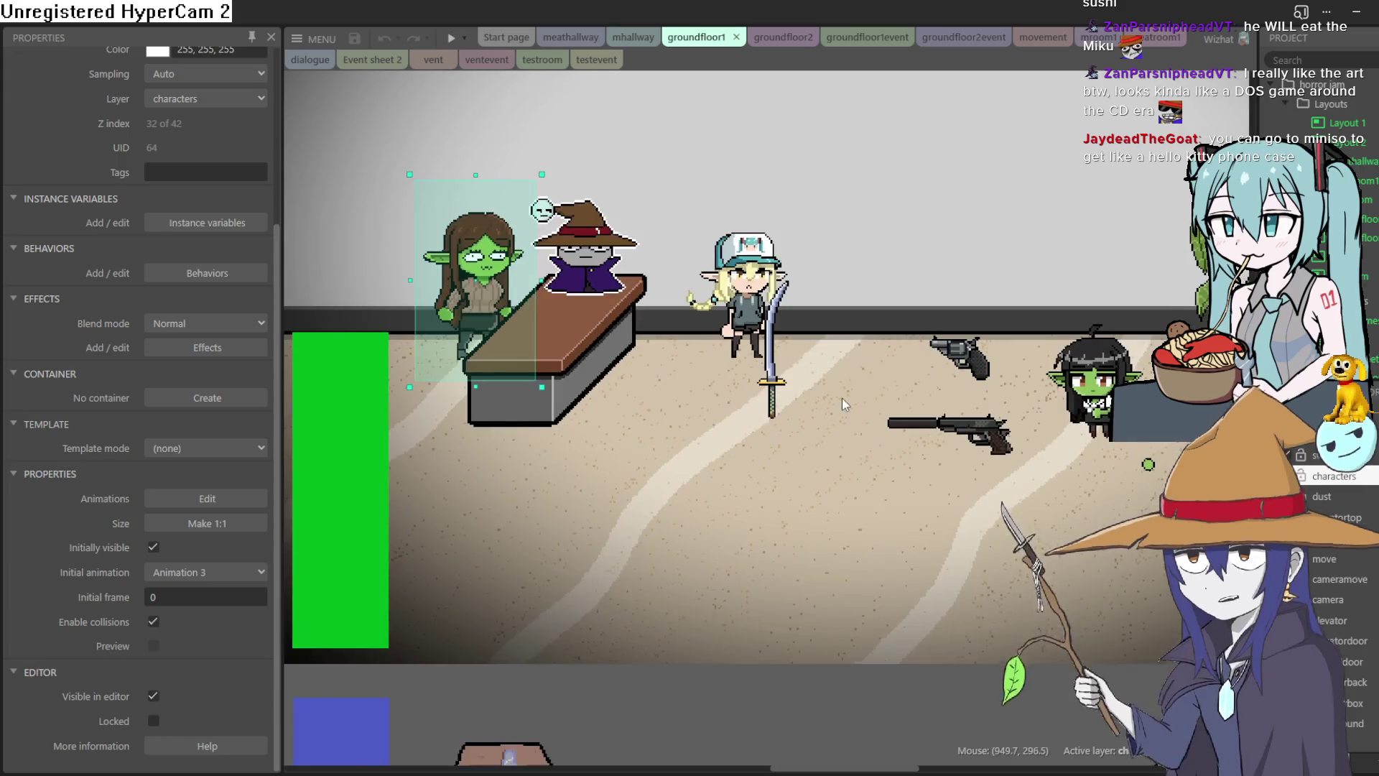
scroll(1013, 236, "left", 8)
scroll(965, 296, "up", 3, "ctrl")
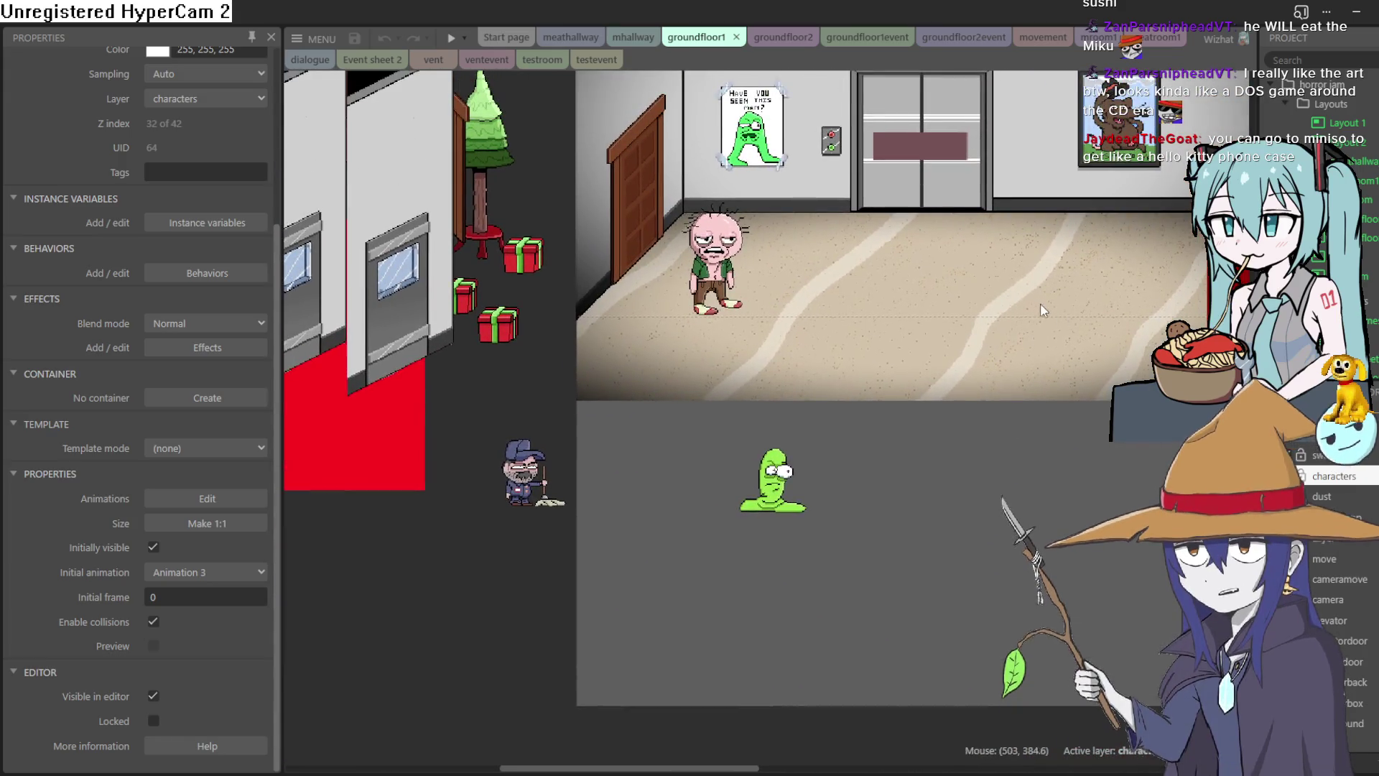
scroll(646, 740, "up", 2)
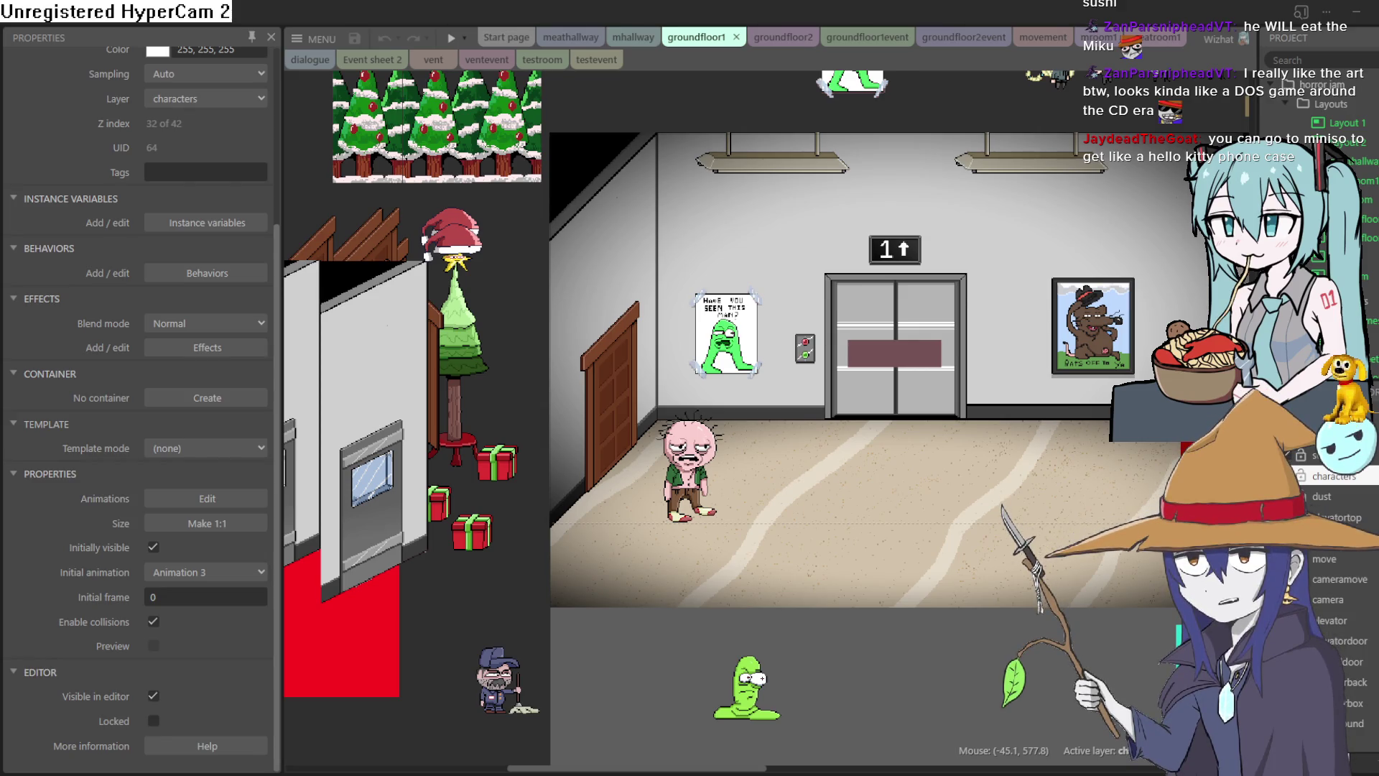
scroll(1035, 484, "right", 10)
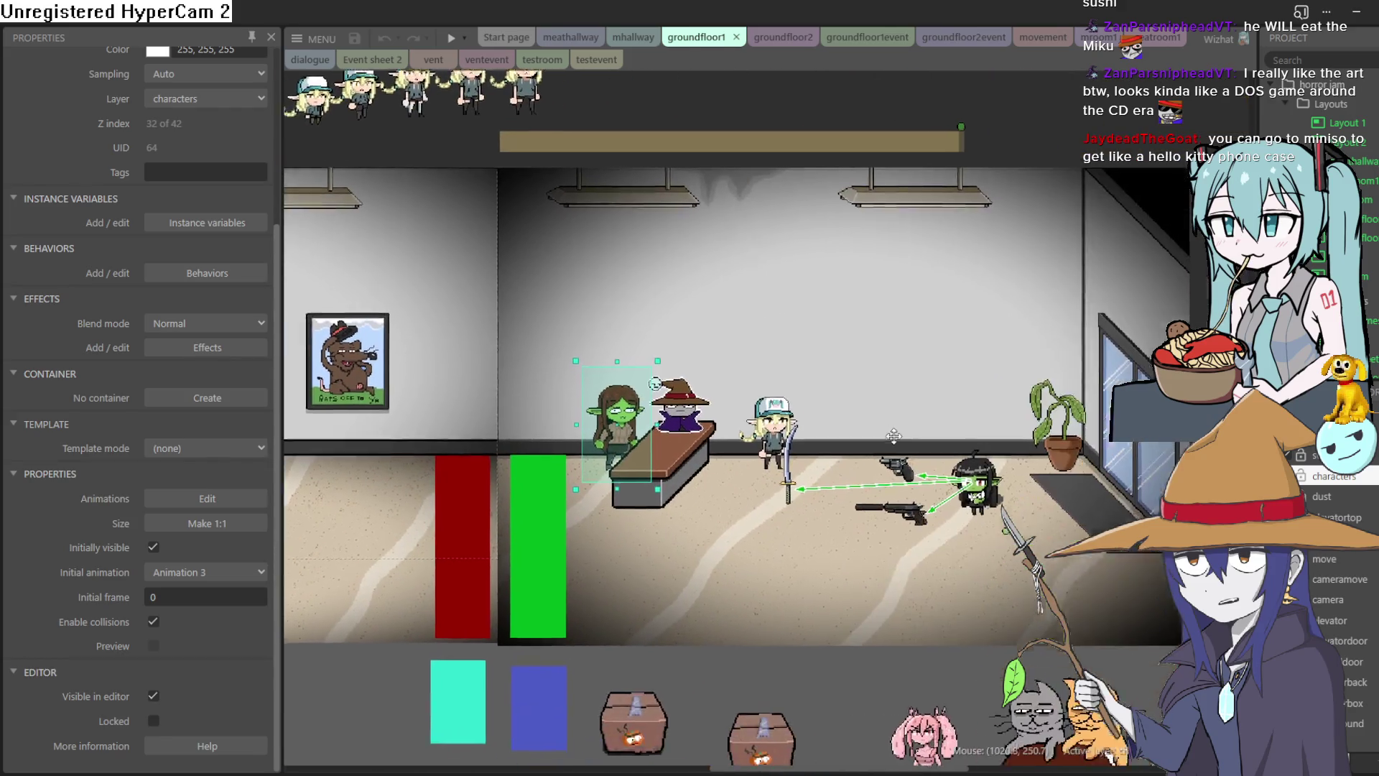
scroll(1034, 485, "up", 3)
scroll(1034, 485, "right", 5)
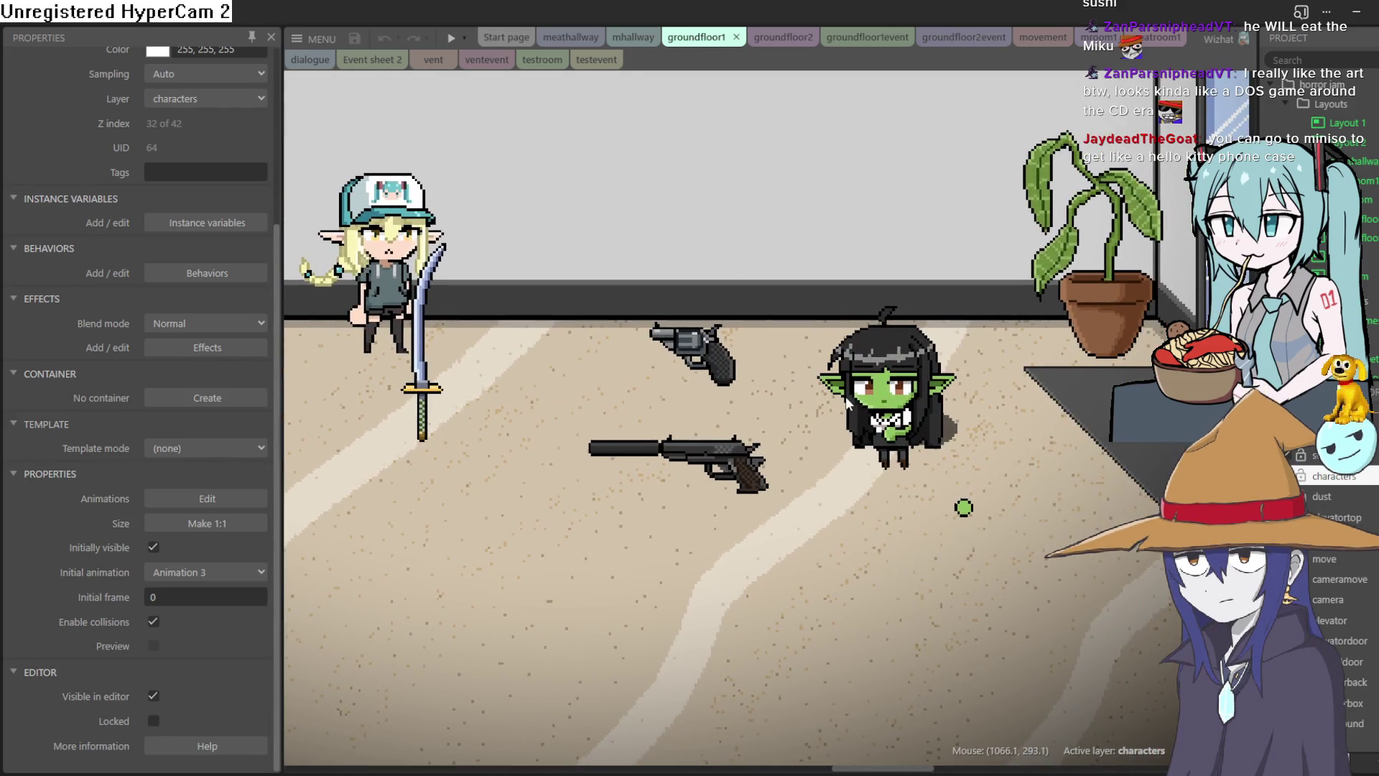
scroll(847, 405, "up", 4)
scroll(848, 404, "down", 5)
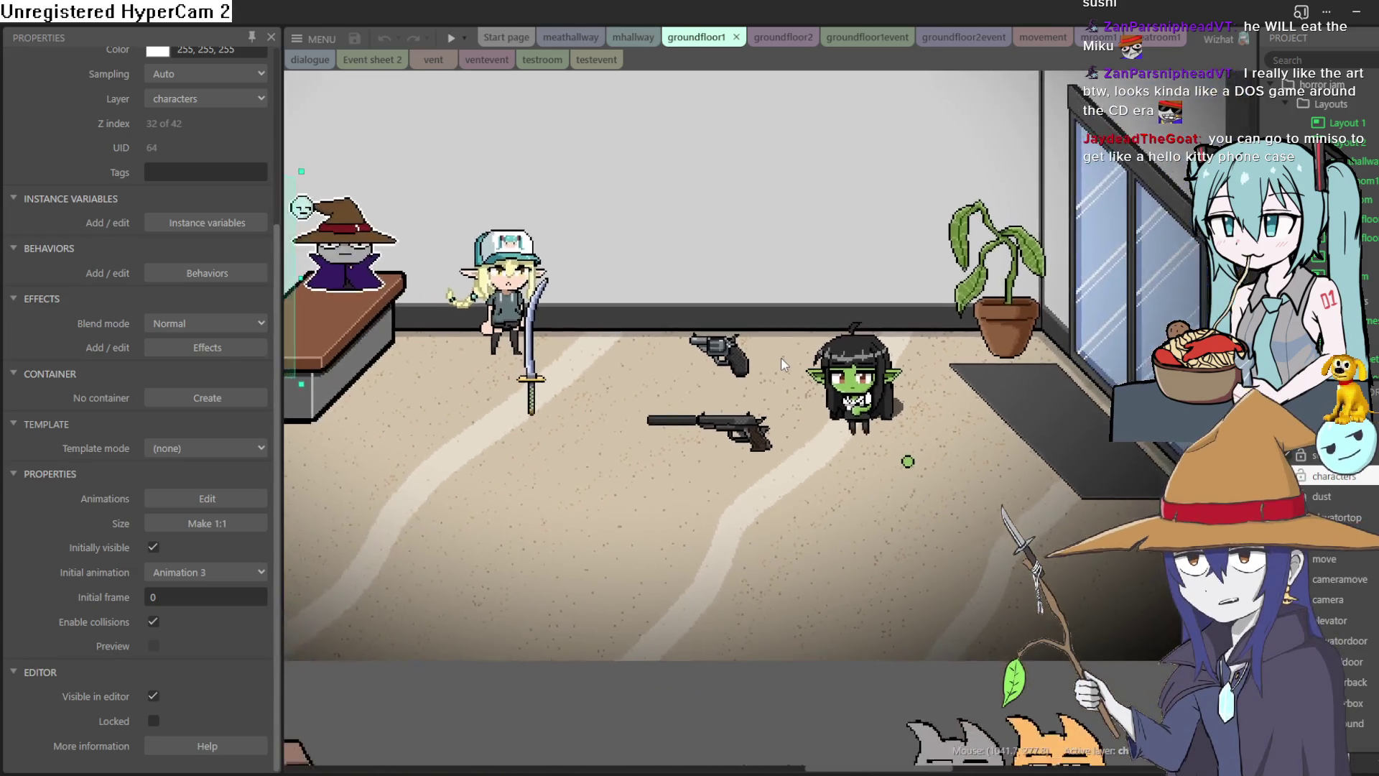
mouse_move(781, 357)
left_mouse_down()
mouse_move(990, 421)
mouse_move(957, 450)
left_mouse_up()
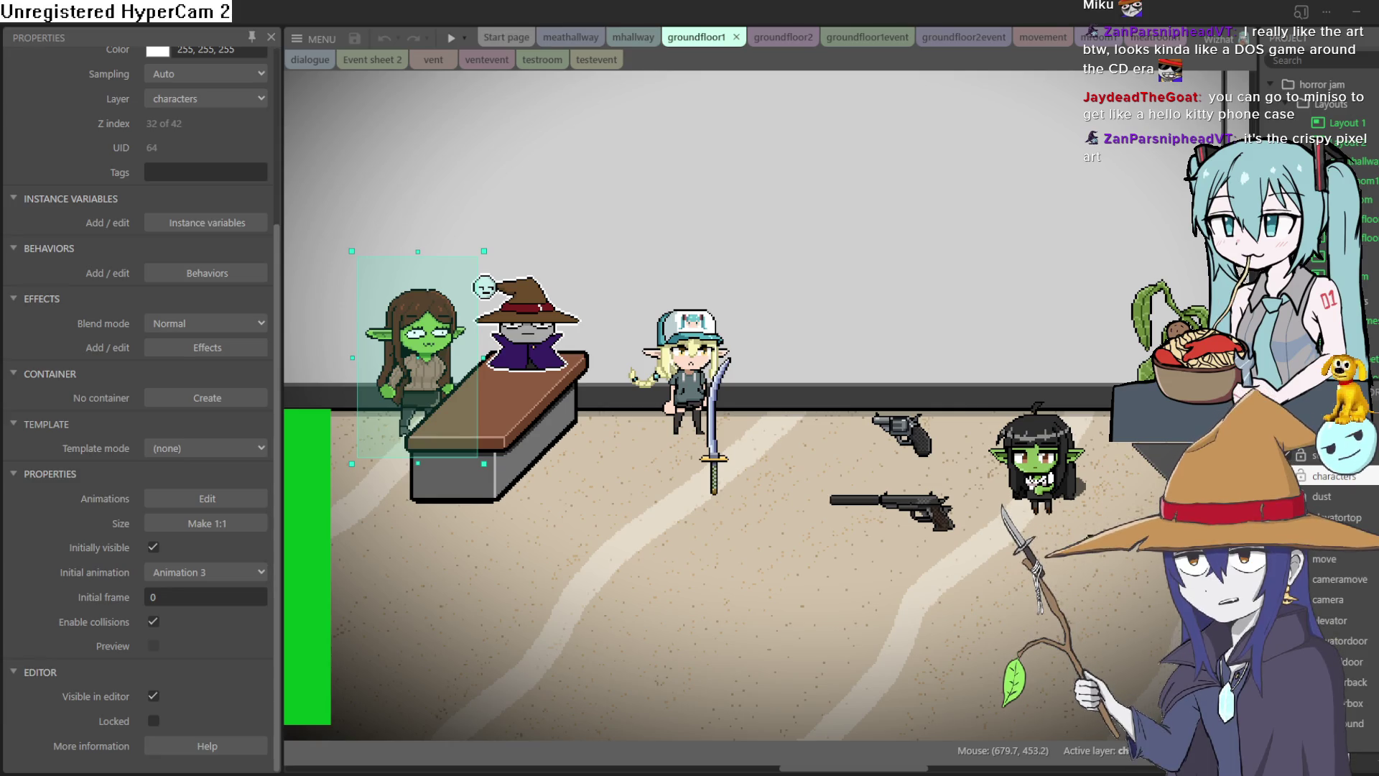
left_click_drag(837, 346, 870, 400)
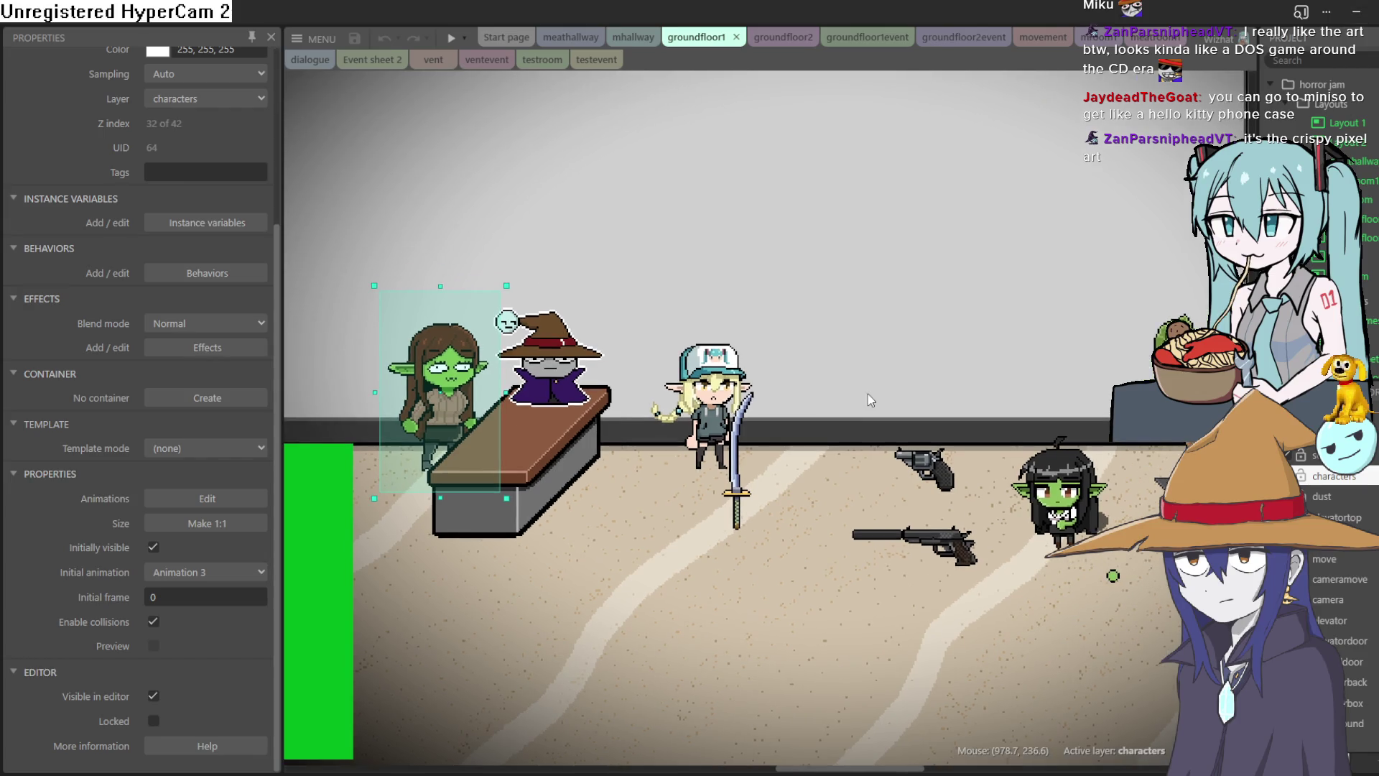
Inspect the lobby background and layout settings, then switch to the groundfloor2 layout.
left_click(1027, 434)
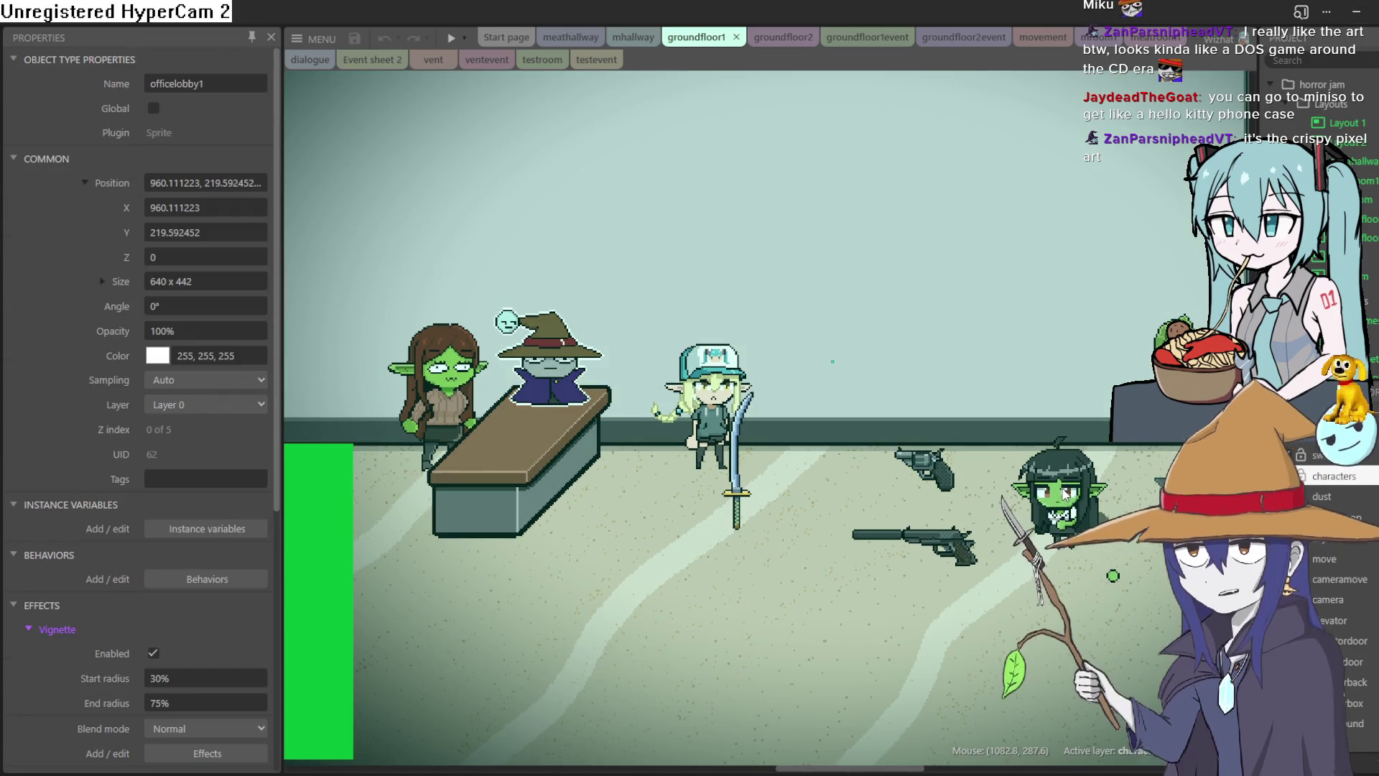
scroll(1027, 435, "down", 3)
scroll(1027, 435, "down", 1)
key("Escape")
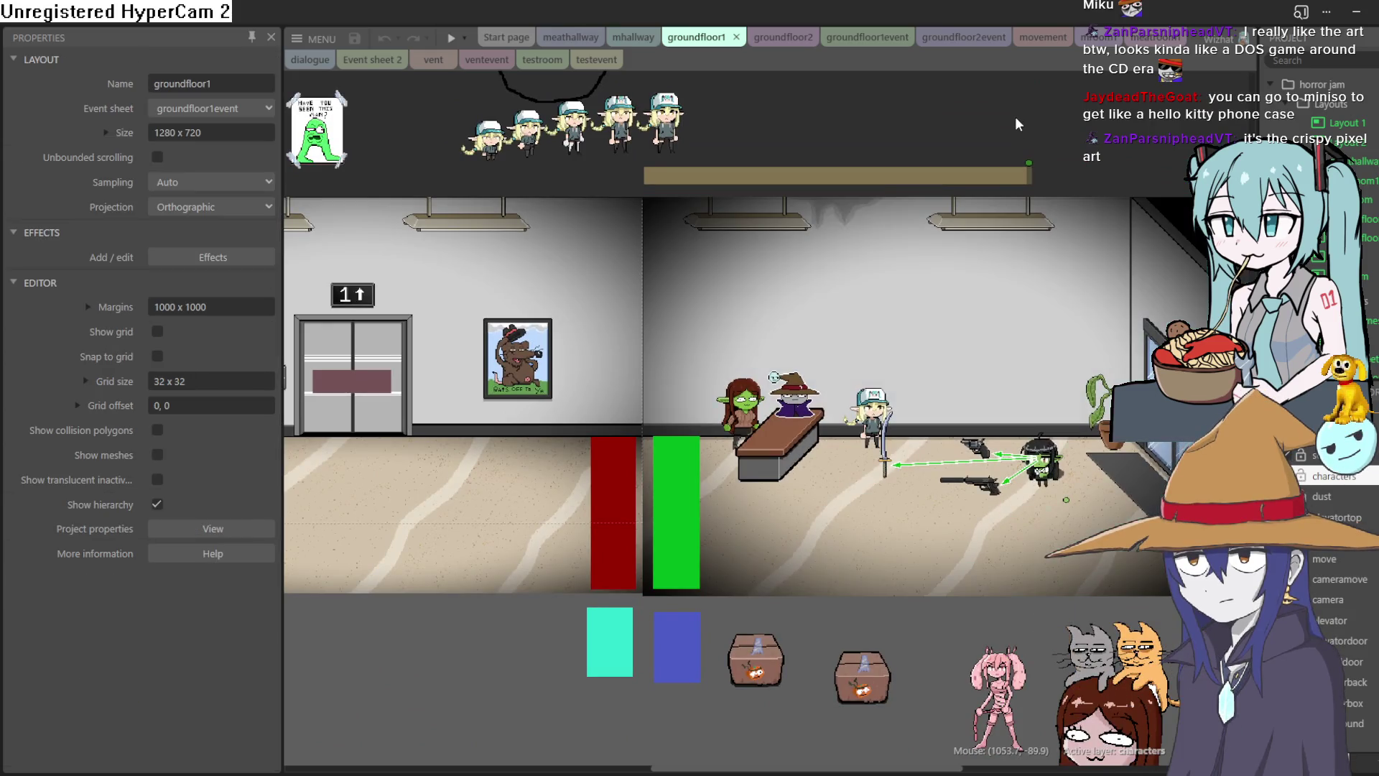
scroll(752, 331, "left", 5)
scroll(662, 394, "down", 2)
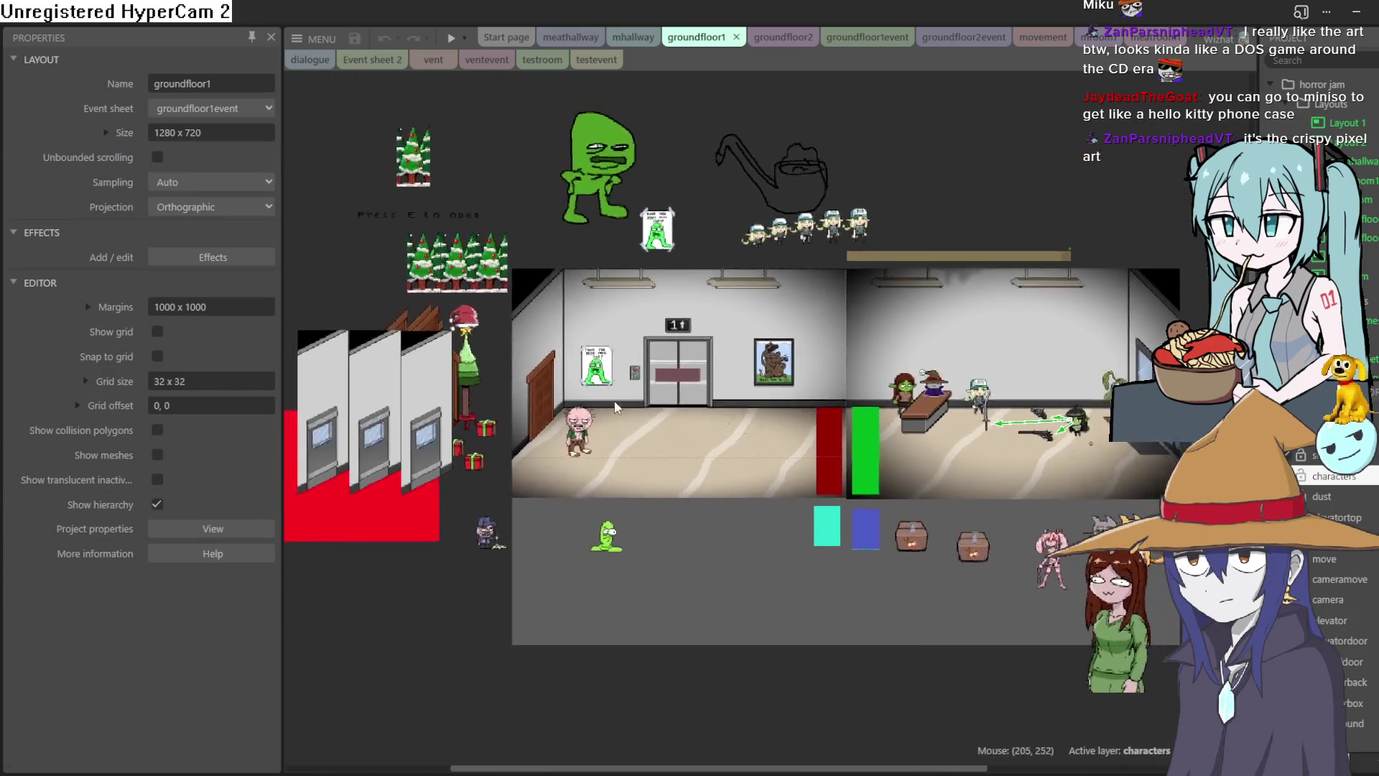
scroll(743, 131, "up", 2)
scroll(743, 132, "right", 1)
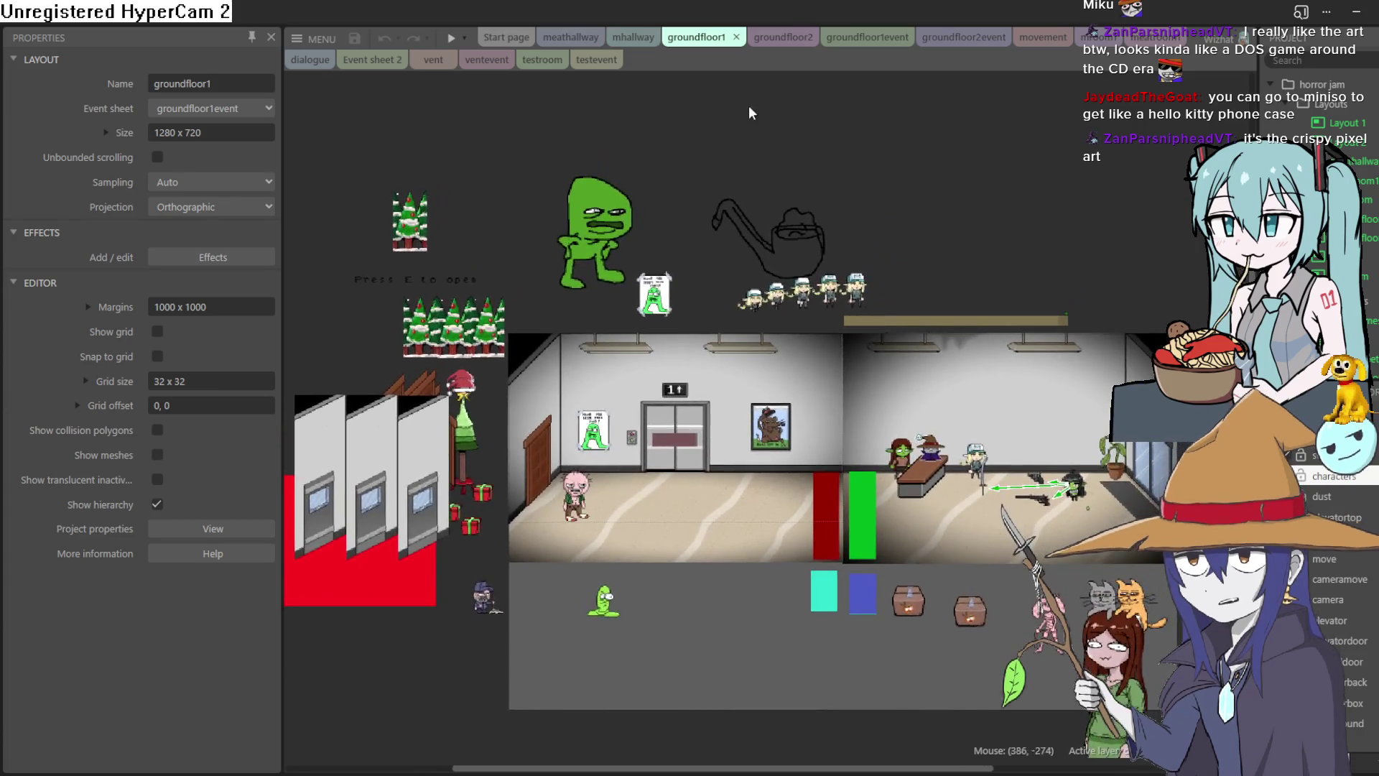
left_click(791, 42)
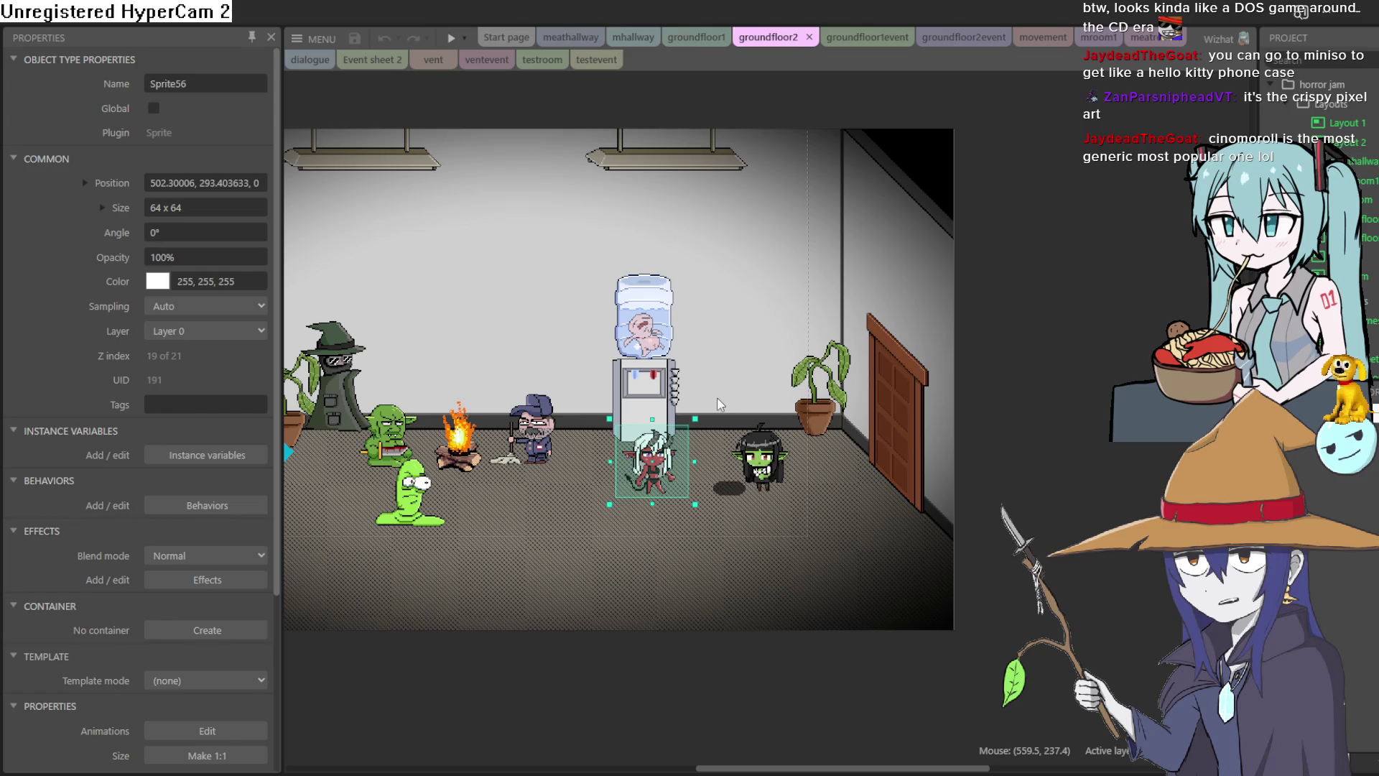
scroll(721, 404, "up", 4, "ctrl")
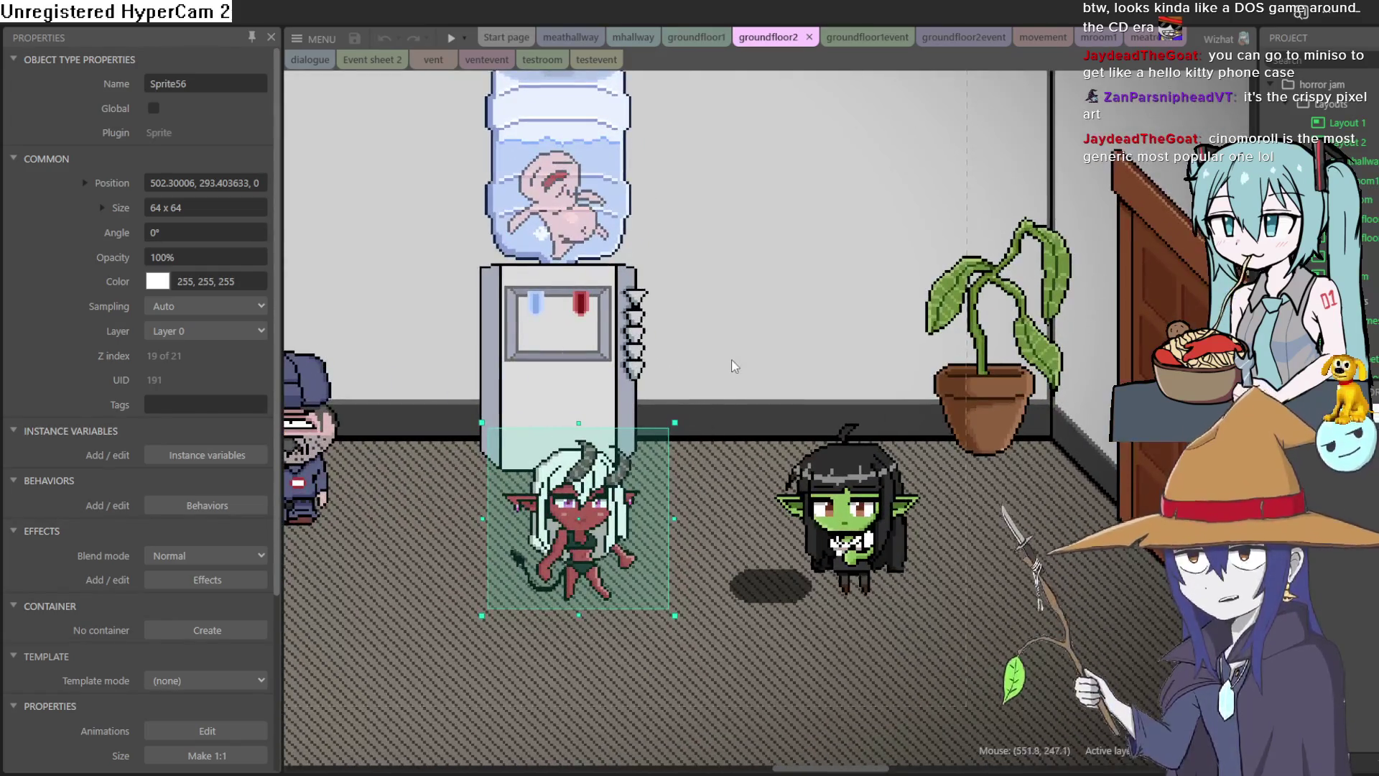
scroll(732, 365, "down", 4, "ctrl")
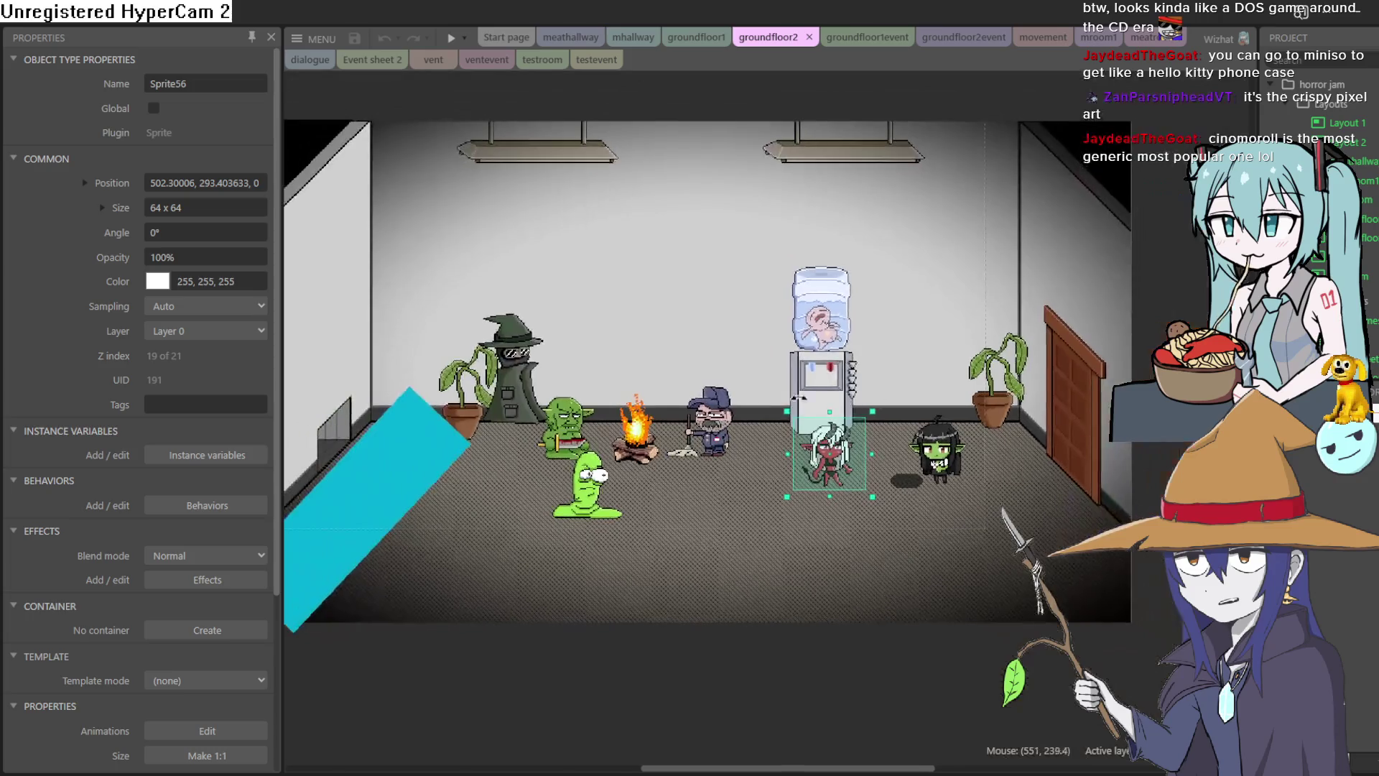
mouse_move(653, 352)
left_mouse_down()
mouse_move(897, 366)
mouse_move(680, 360)
mouse_move(678, 282)
left_mouse_up()
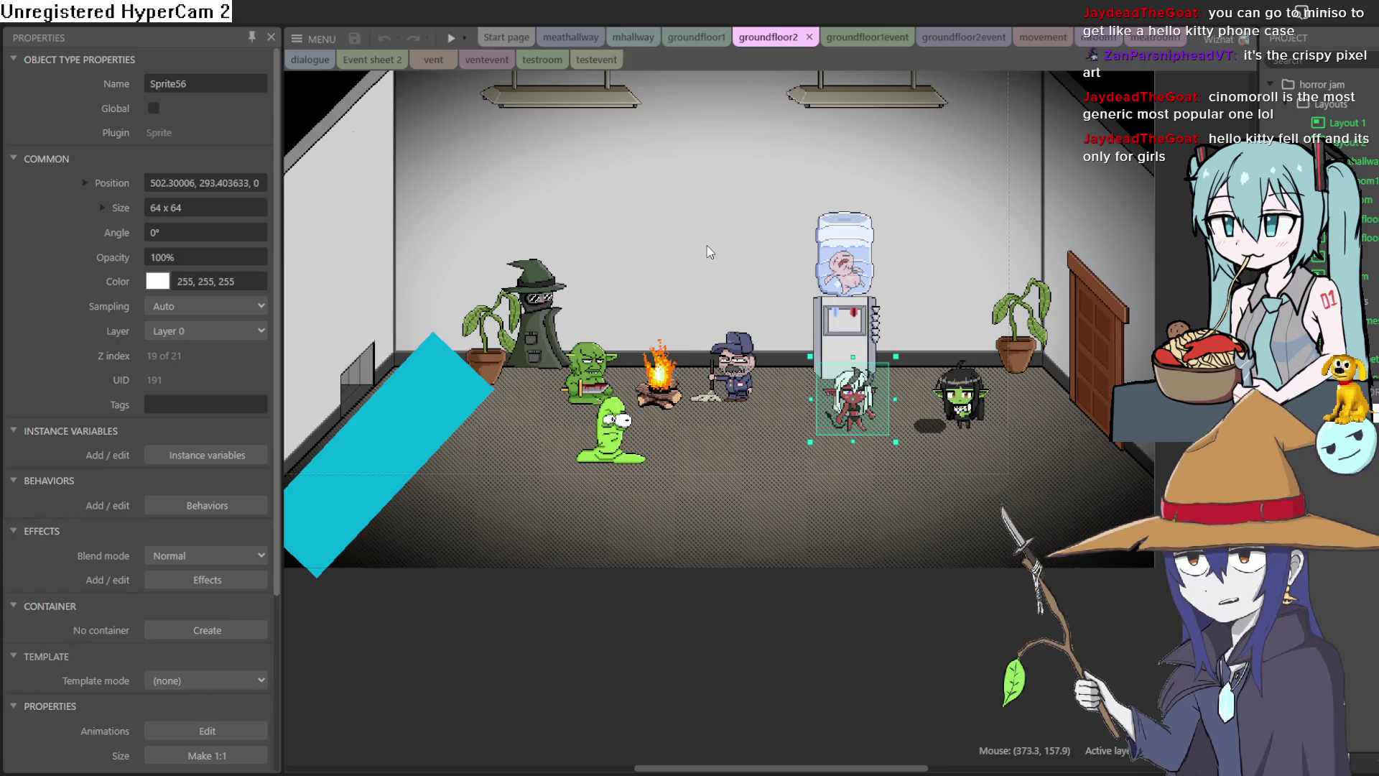
mouse_move(709, 251)
left_mouse_down()
mouse_move(725, 318)
mouse_move(696, 299)
mouse_move(735, 330)
mouse_move(737, 269)
left_mouse_up()
scroll(732, 307, "down", 2)
scroll(732, 307, "up", 2)
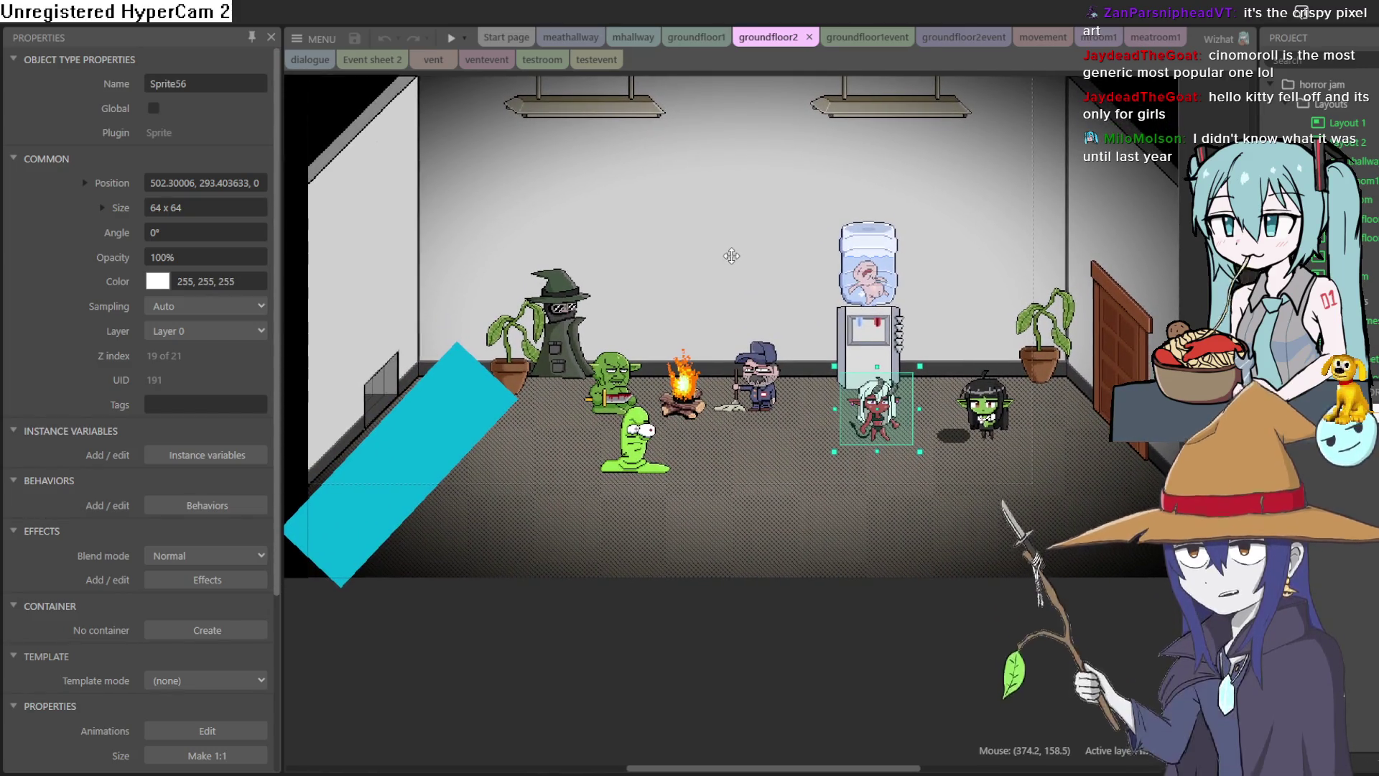
left_click(847, 38)
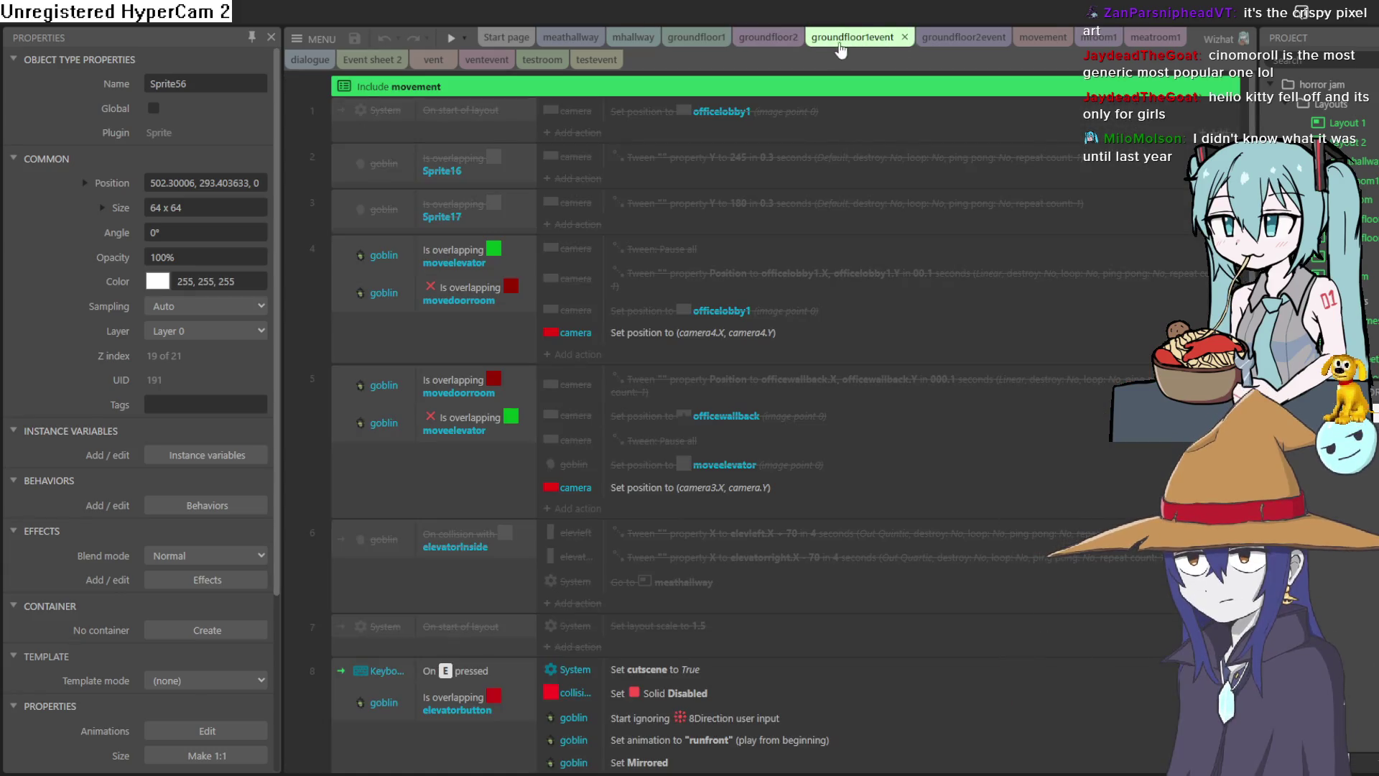
left_click(979, 37)
left_click(1027, 37)
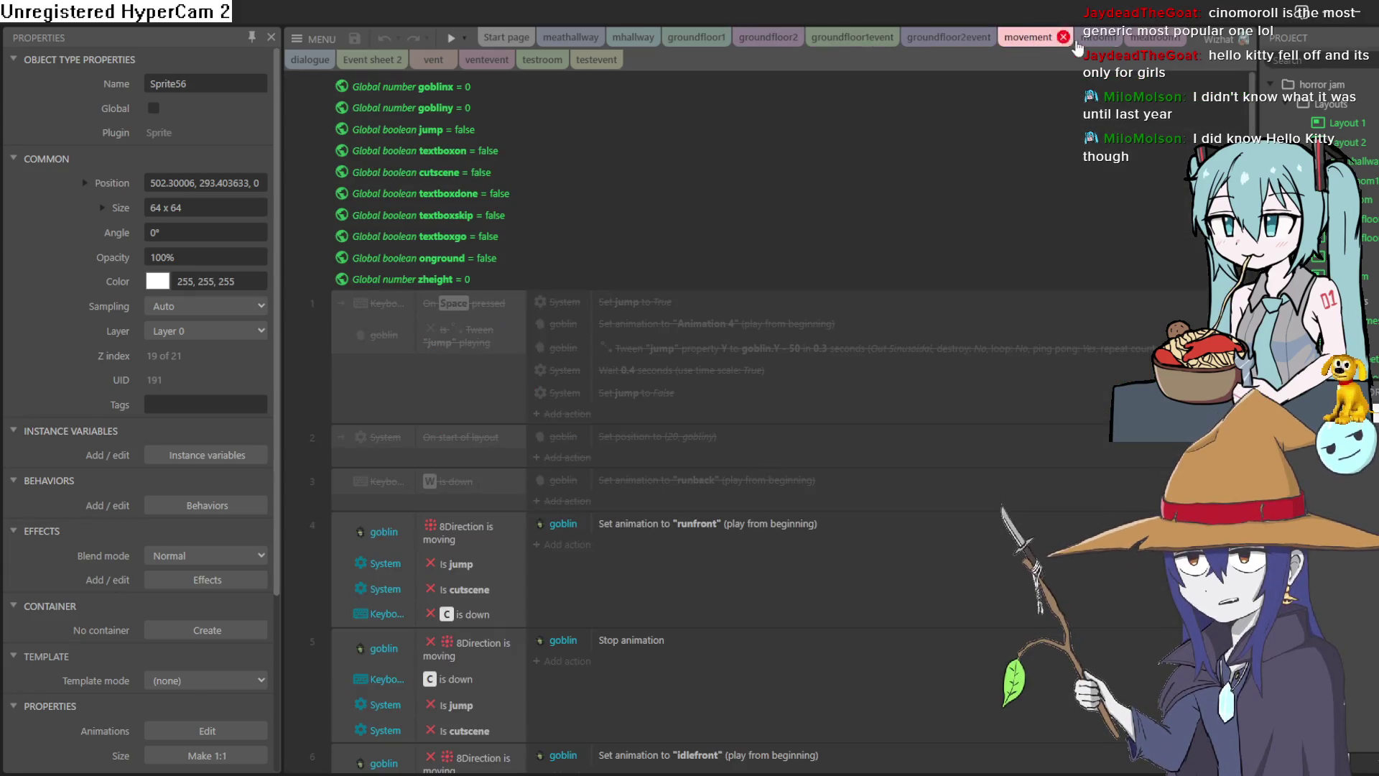
left_click(767, 37)
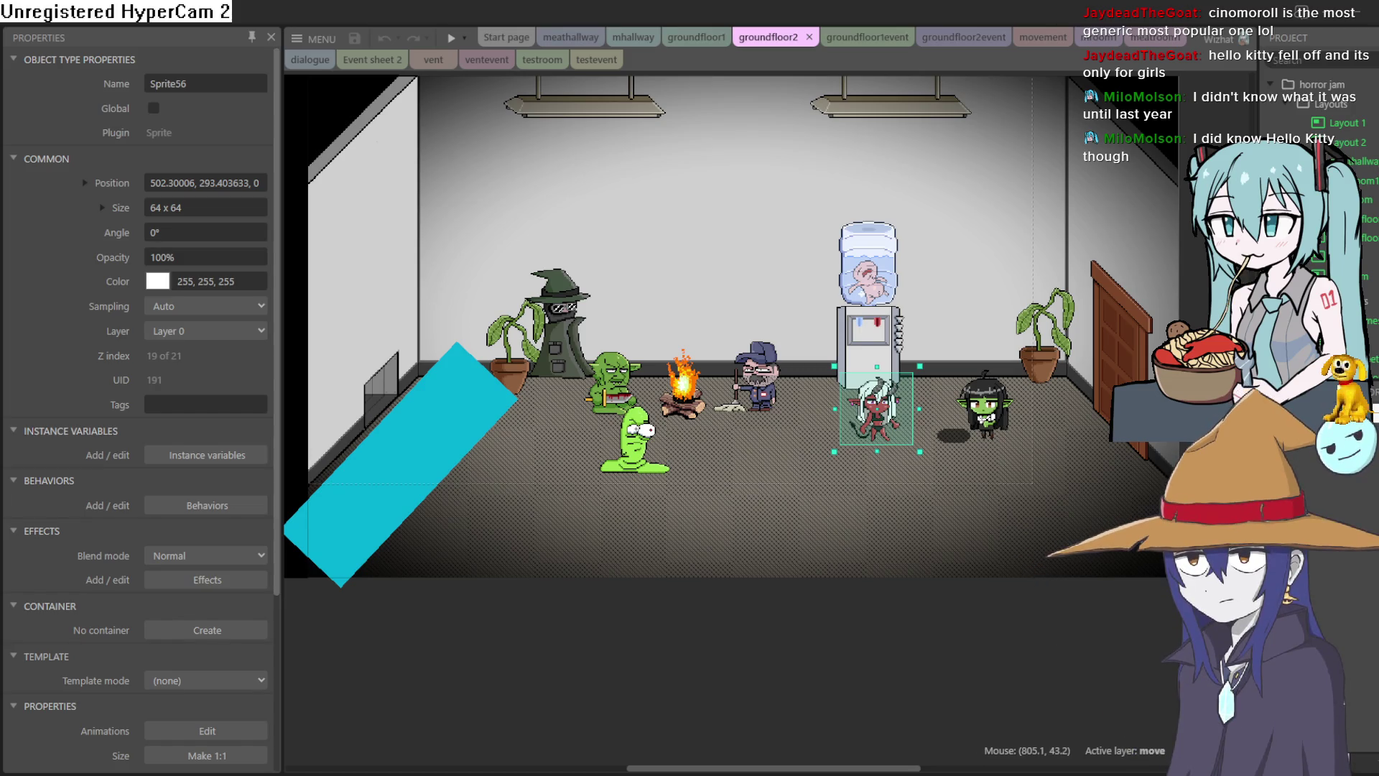
key("alt+Tab")
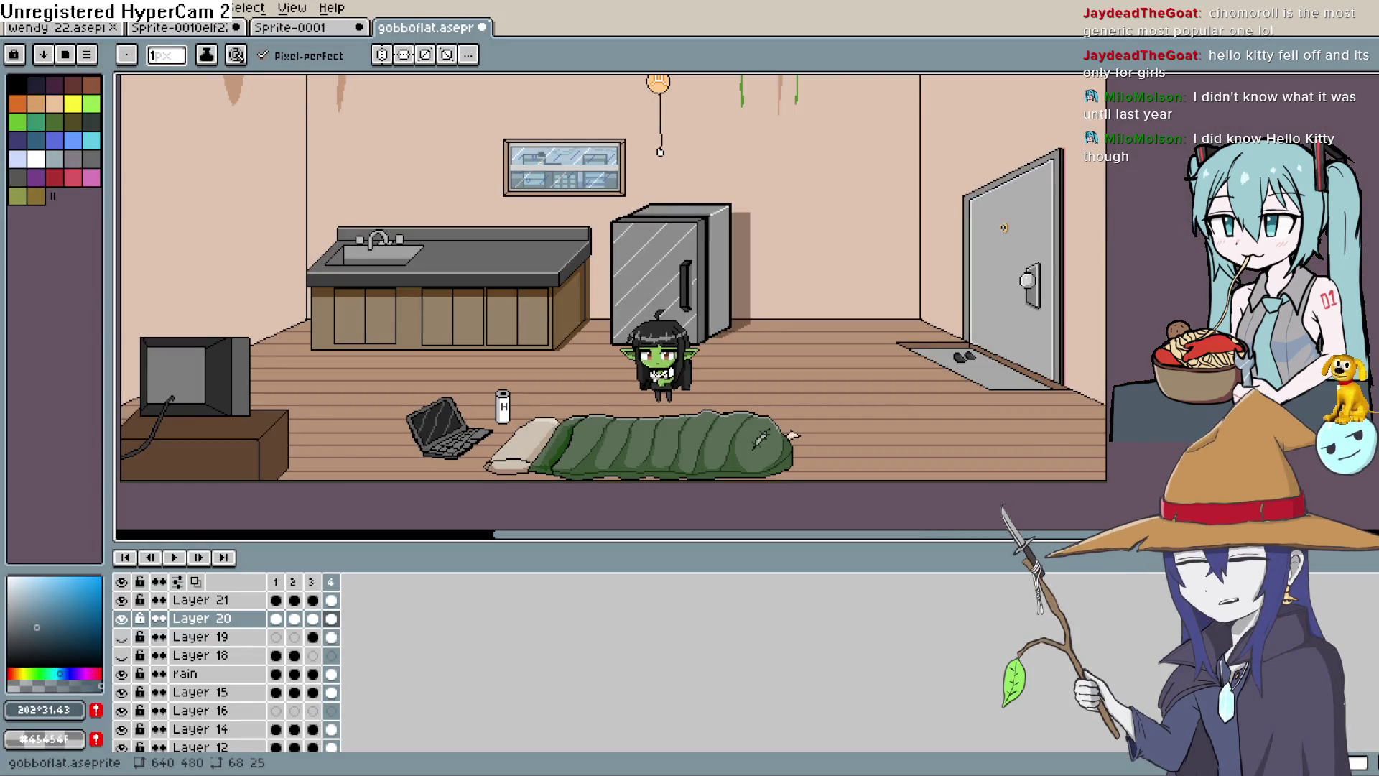
Play the animation preview and hide the GOBLIN layer in the layer list.
key("Return")
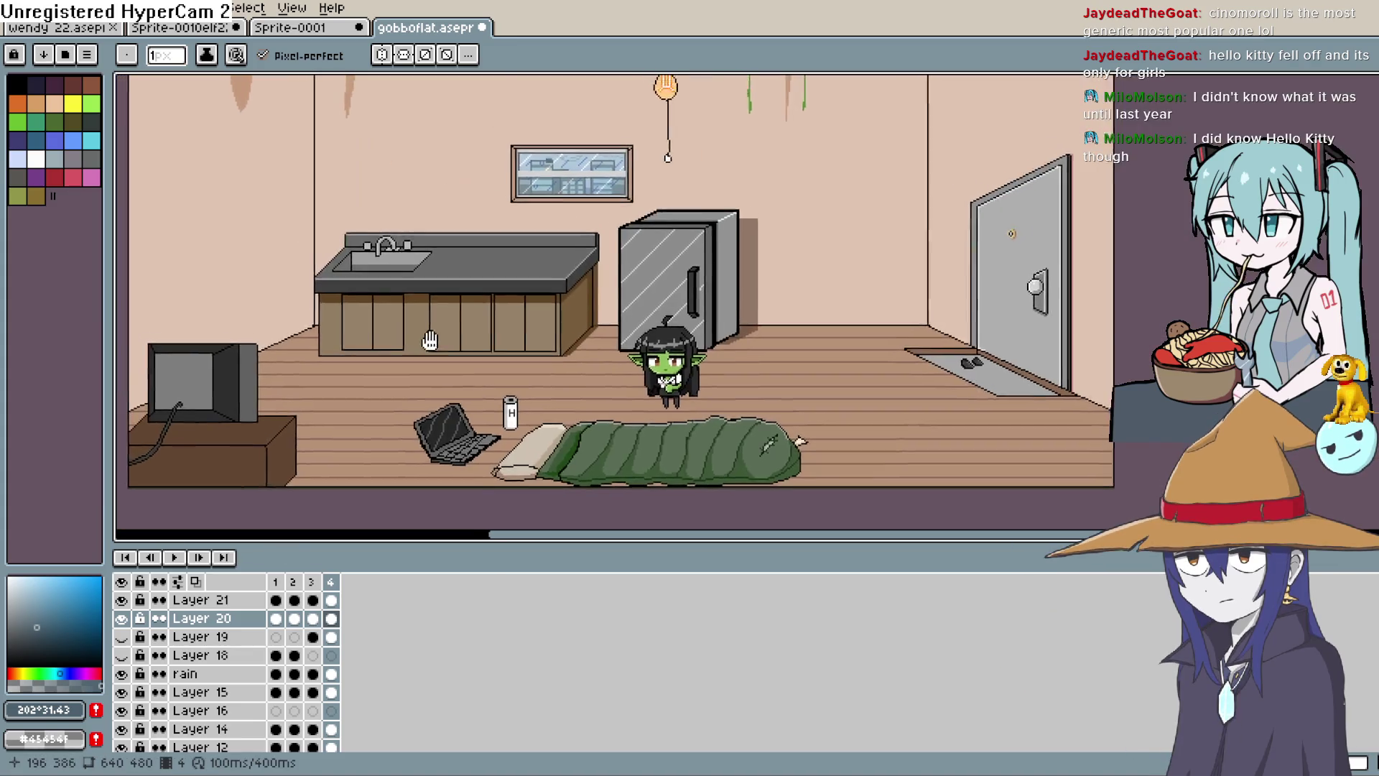
scroll(325, 654, "down", 1)
scroll(325, 653, "up", 1)
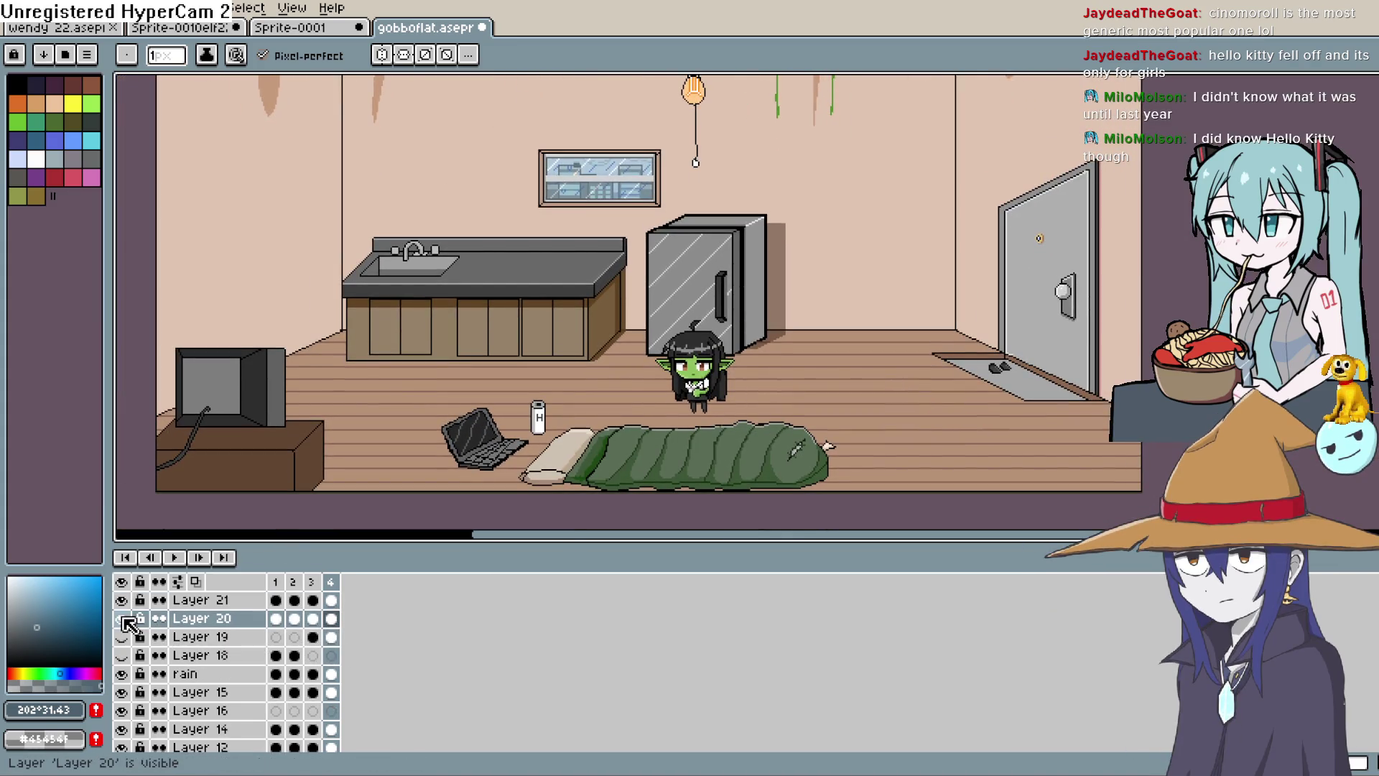
scroll(180, 653, "down", 2)
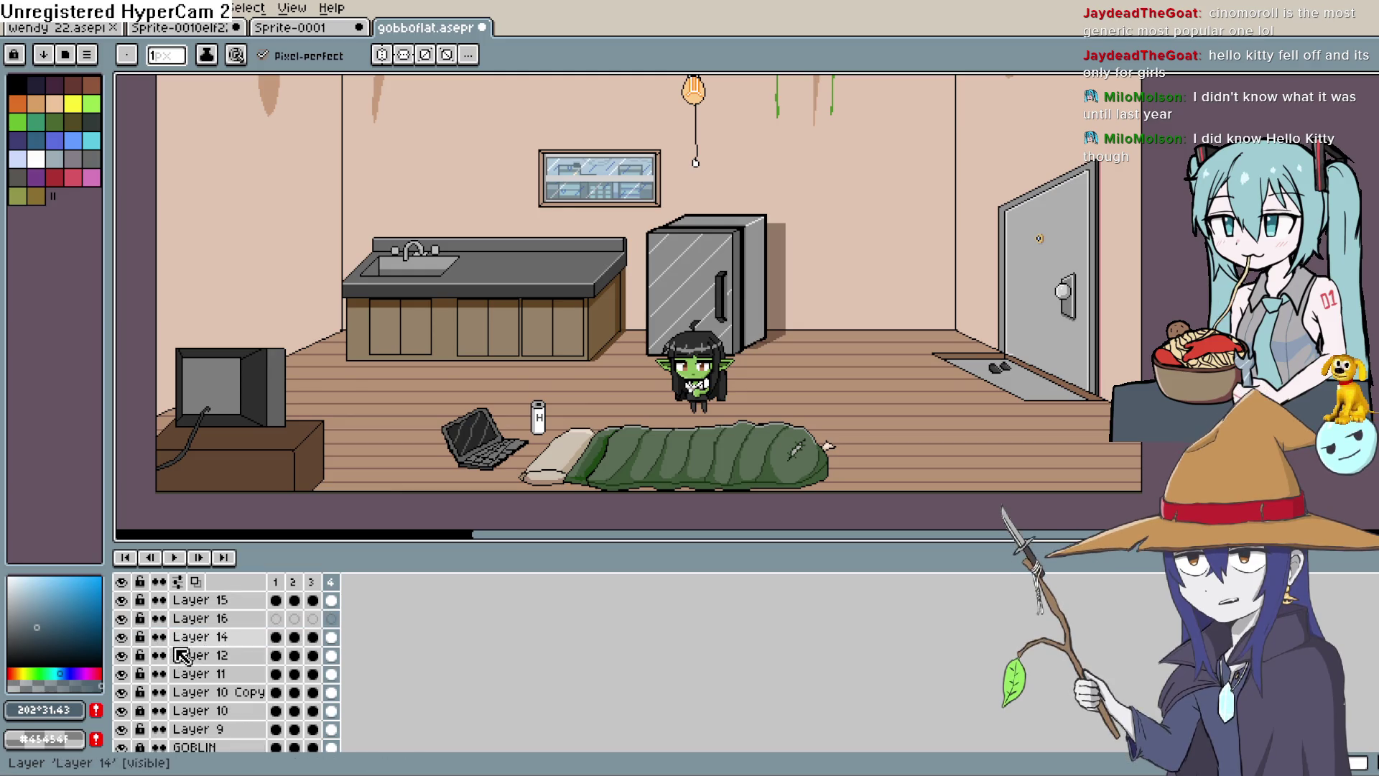
scroll(179, 655, "down", 3)
left_click(121, 692)
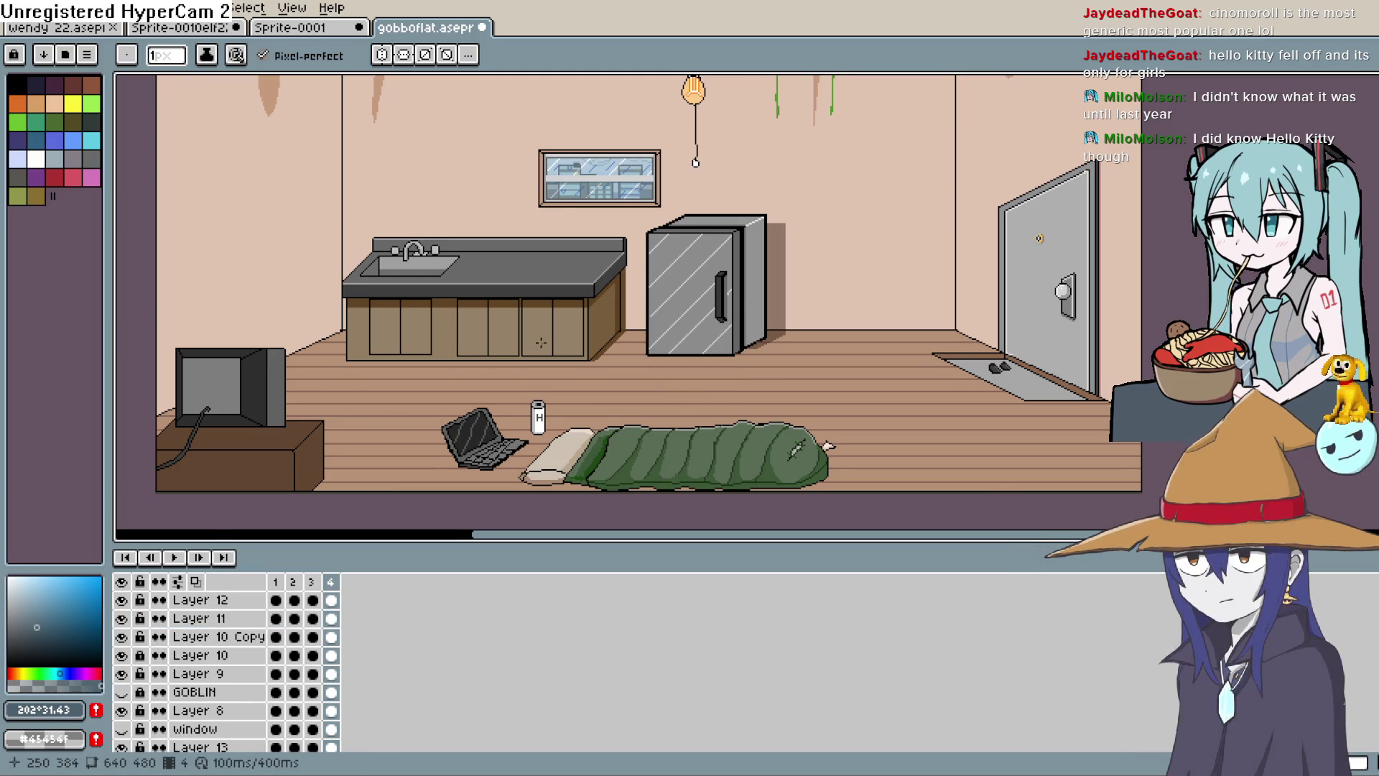
scroll(563, 359, "up", 3)
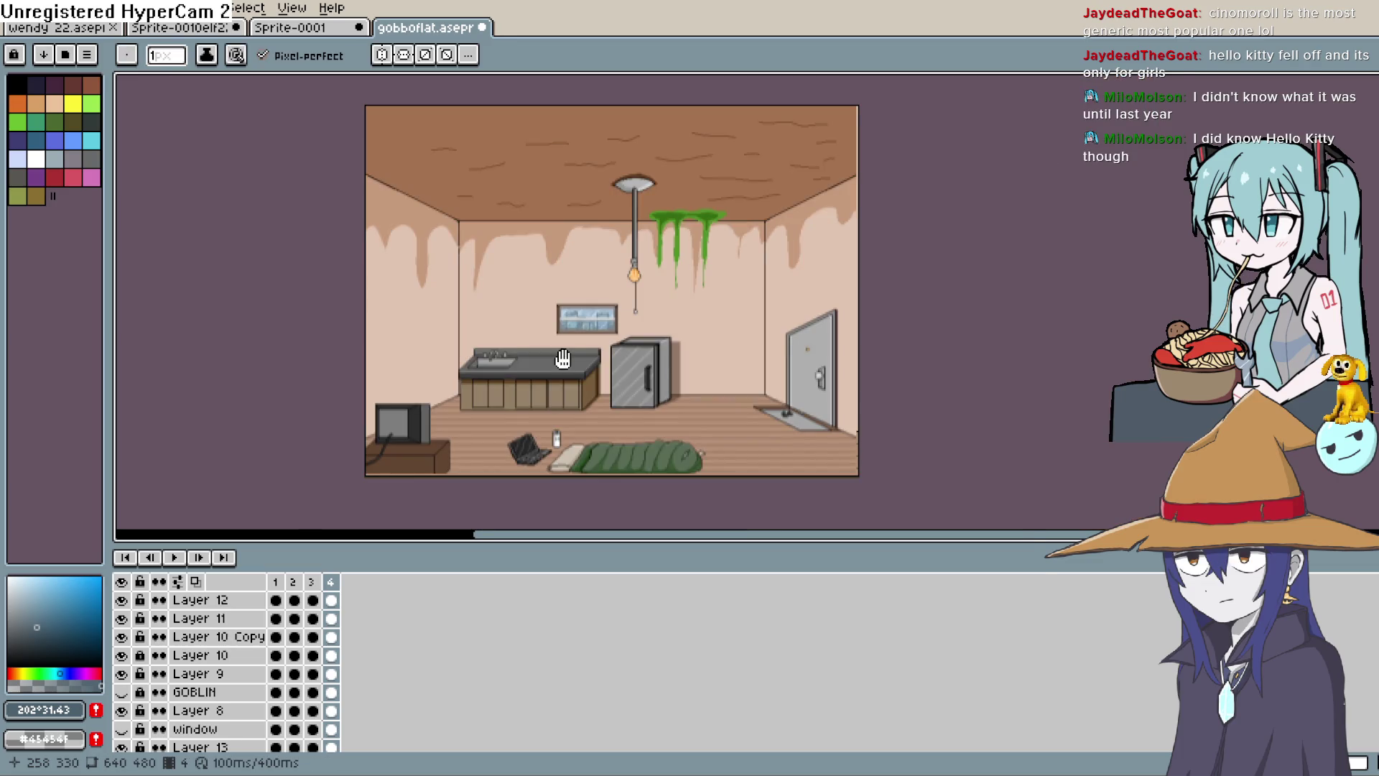
scroll(563, 359, "up", 3)
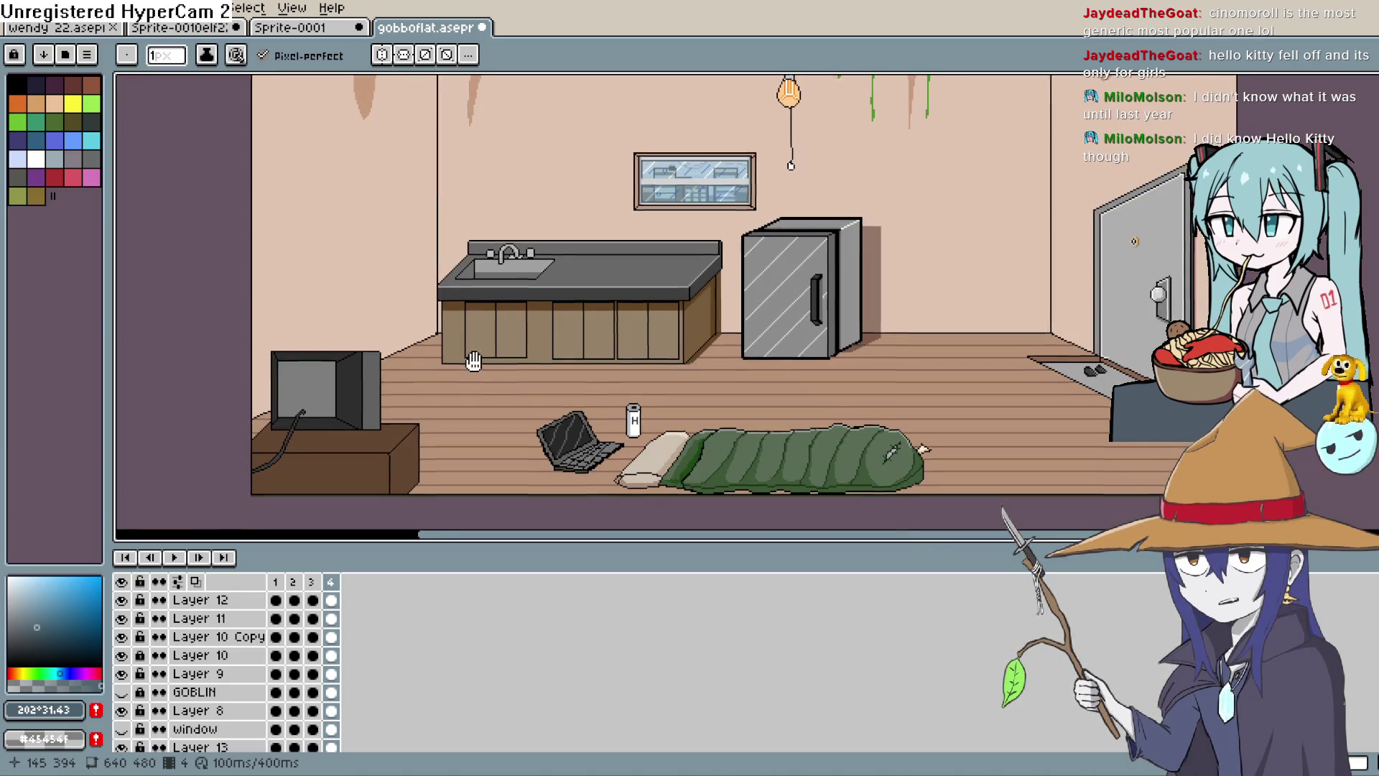
left_click_drag(474, 363, 413, 291)
scroll(530, 368, "up", 3)
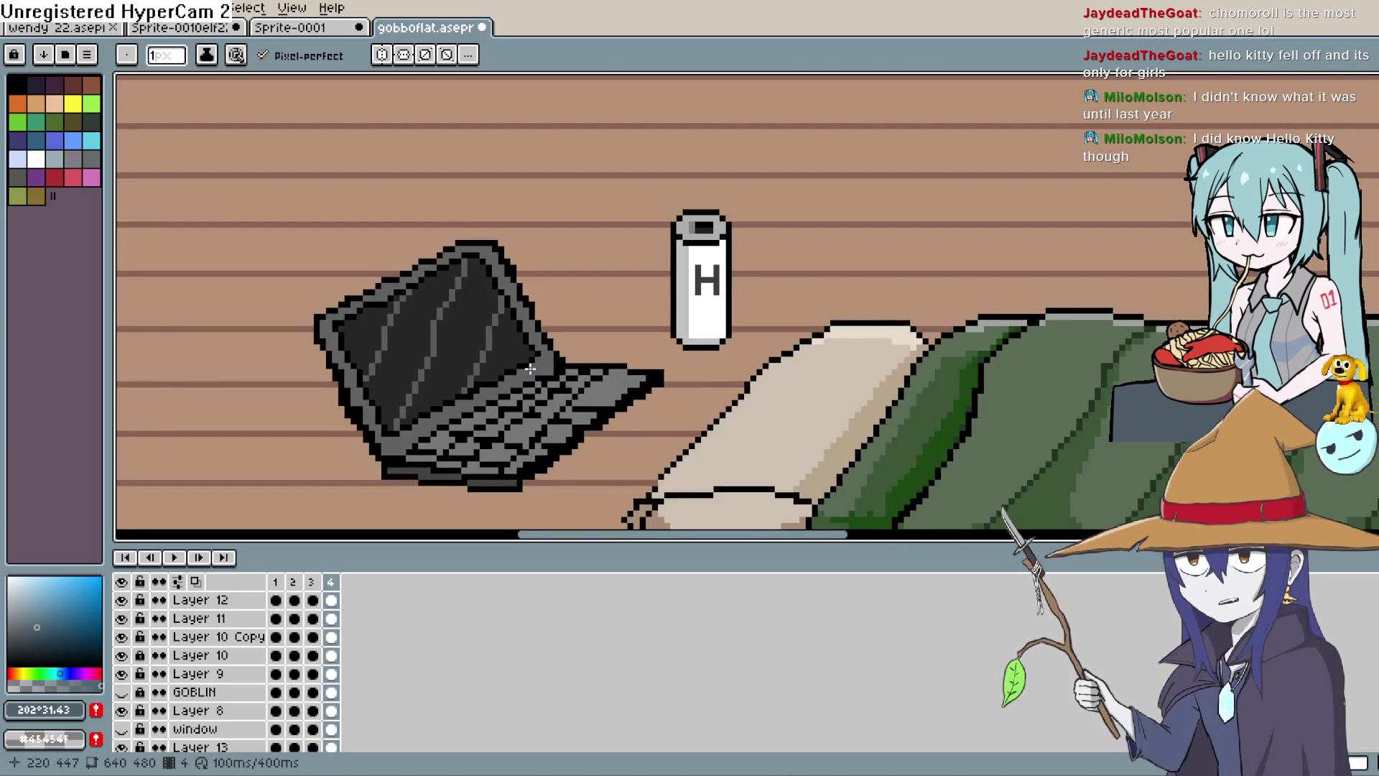
scroll(530, 368, "up", 2)
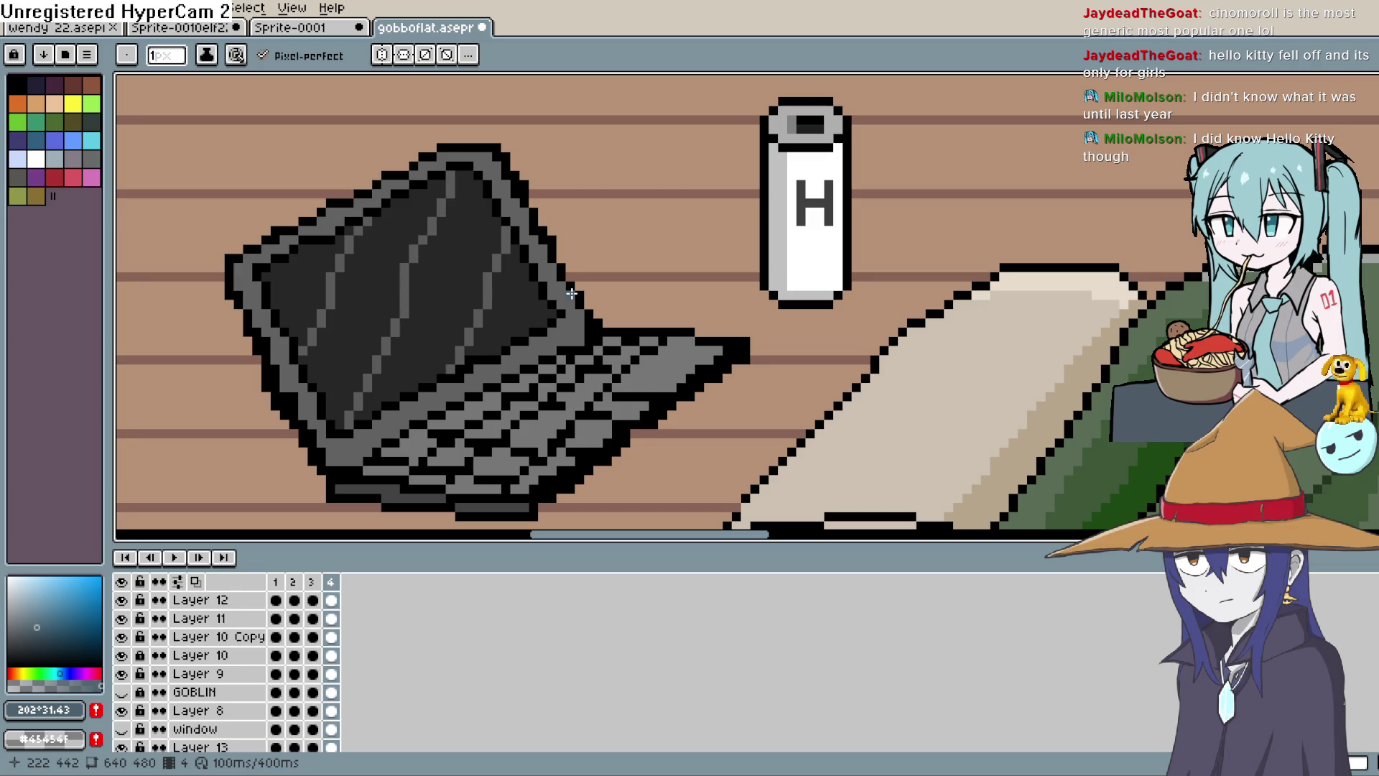
mouse_move(992, 239)
left_mouse_down()
mouse_move(840, 299)
mouse_move(831, 273)
mouse_move(819, 295)
left_mouse_up()
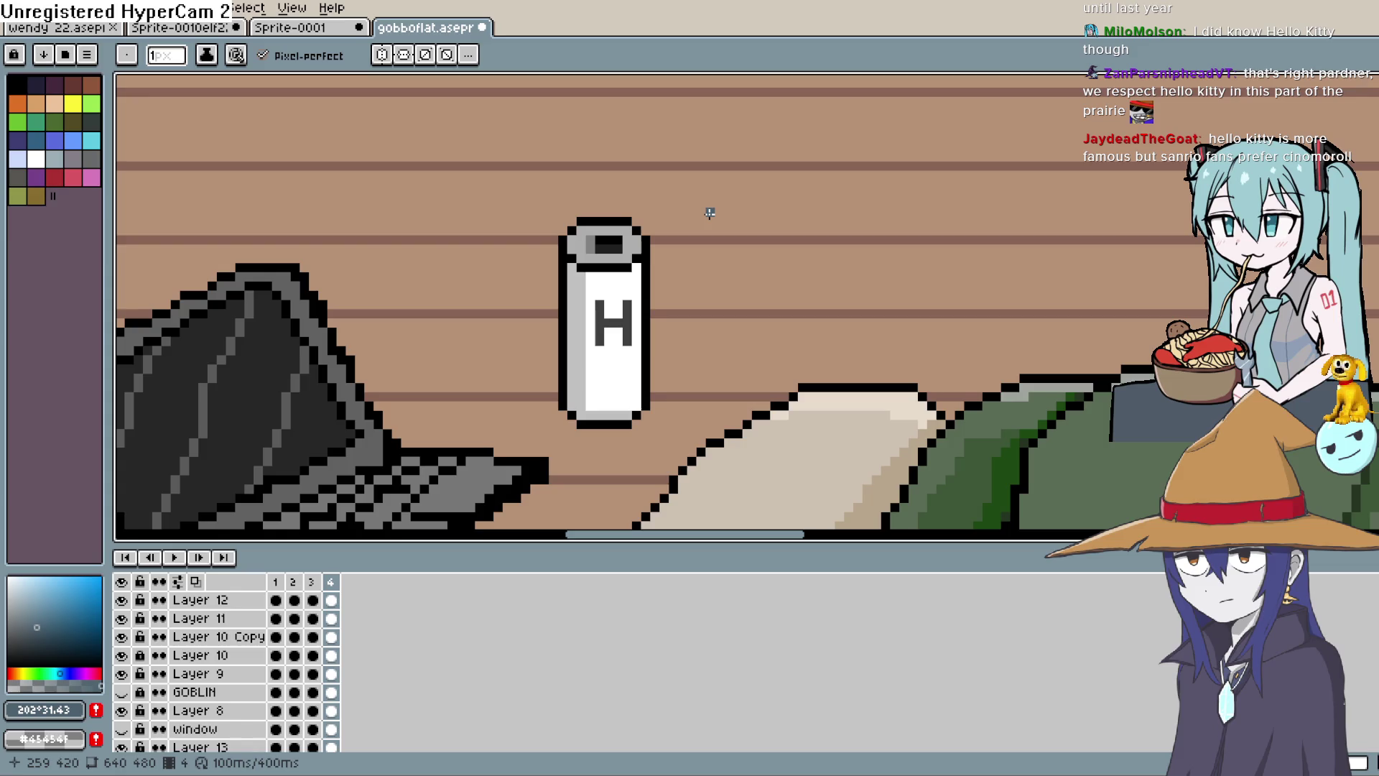
scroll(709, 213, "down", 1)
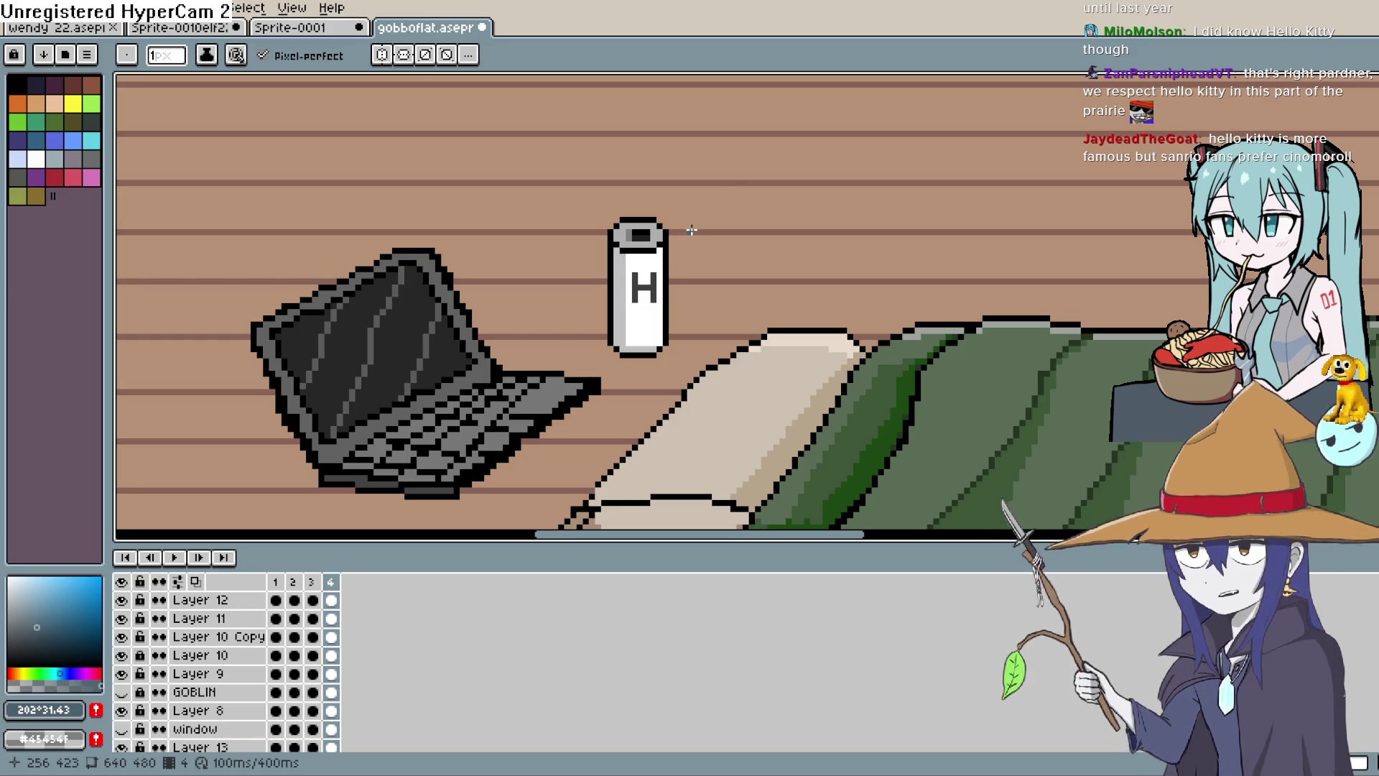
scroll(729, 179, "down", 1)
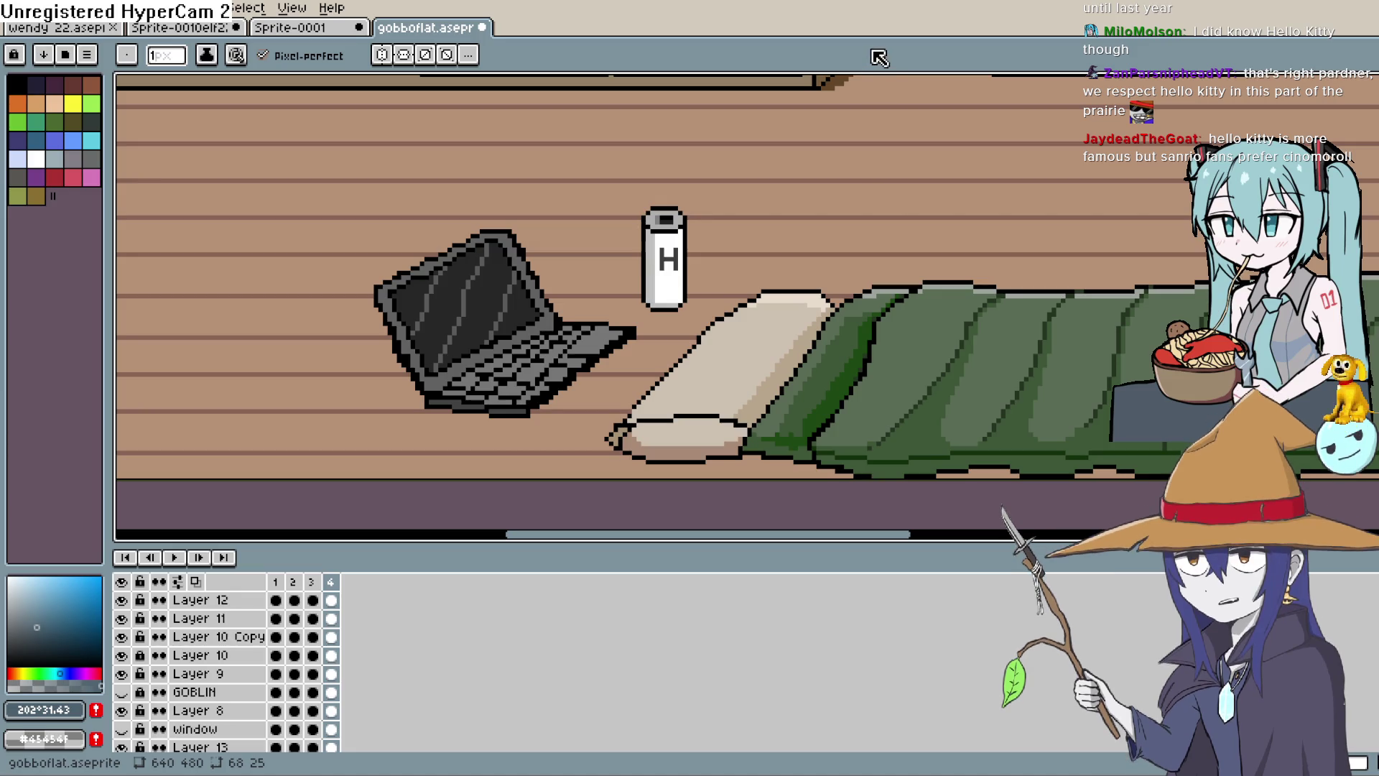
Pan and zoom over the kitchen, the slimy ceiling and the lamp.
left_click_drag(972, 119, 795, 376)
scroll(794, 376, "down", 2)
left_click_drag(725, 144, 727, 414)
mouse_move(859, 209)
left_mouse_down()
mouse_move(760, 268)
mouse_move(662, 471)
mouse_move(415, 507)
mouse_move(299, 474)
left_mouse_up()
scroll(359, 388, "down", 1)
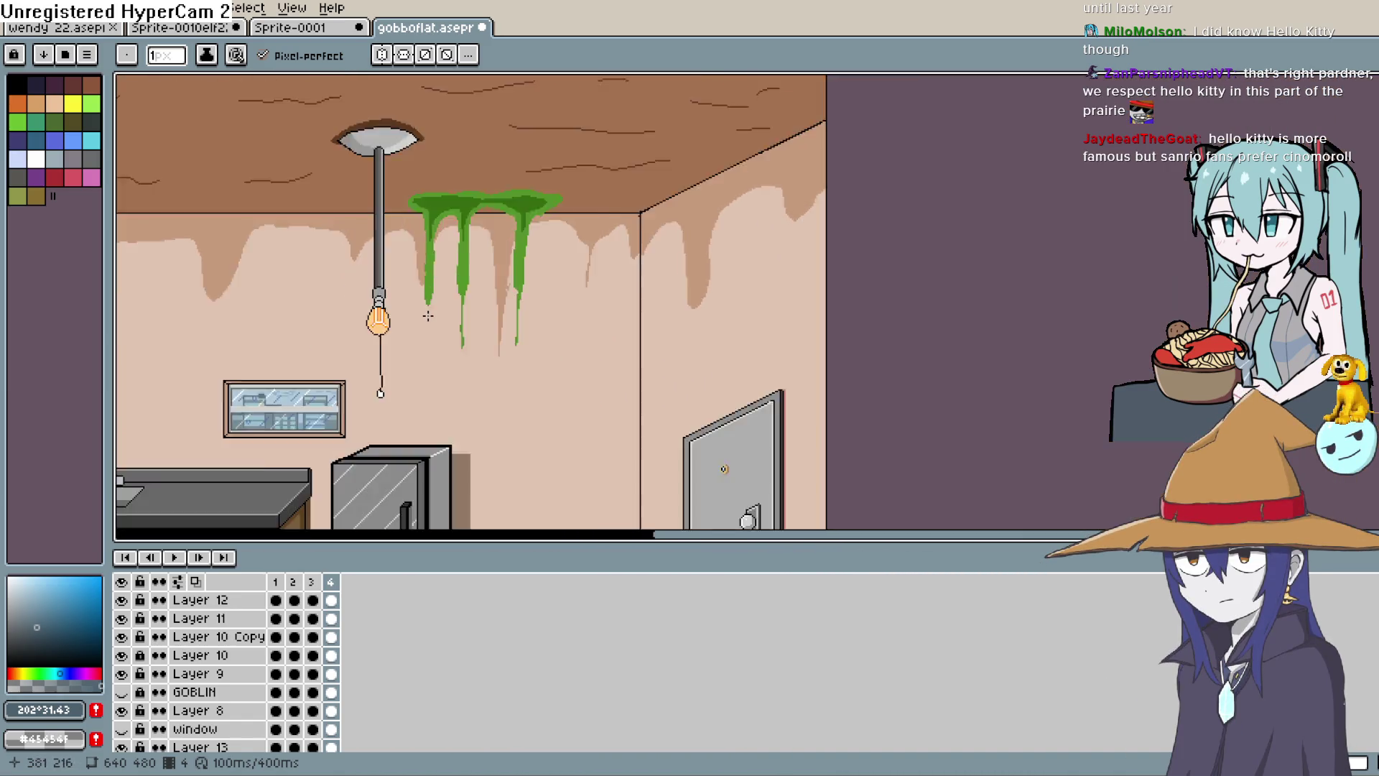
scroll(431, 302, "up", 1)
mouse_move(467, 255)
left_mouse_down()
mouse_move(509, 395)
mouse_move(527, 360)
left_mouse_up()
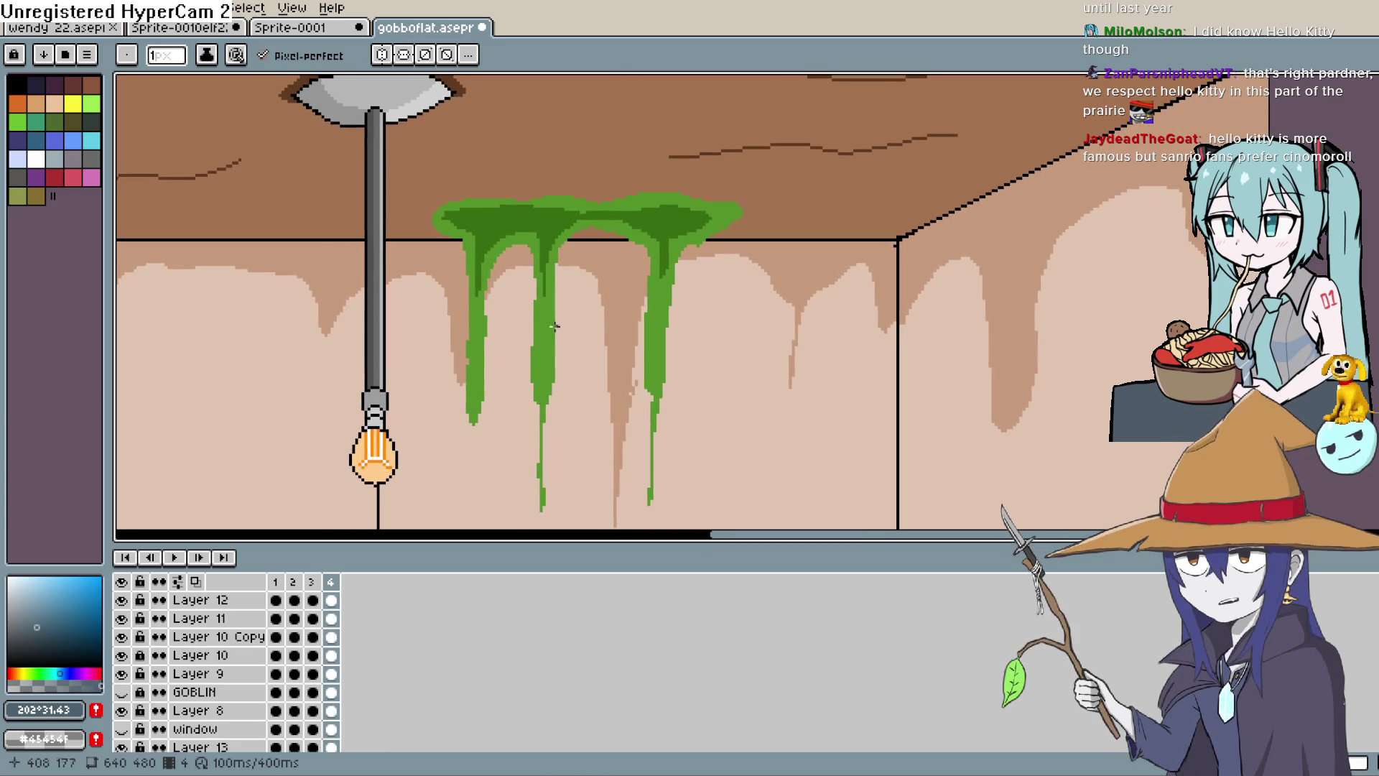
scroll(599, 243, "up", 1)
mouse_move(600, 243)
left_mouse_down()
mouse_move(624, 130)
mouse_move(636, 185)
left_mouse_up()
scroll(636, 185, "down", 1)
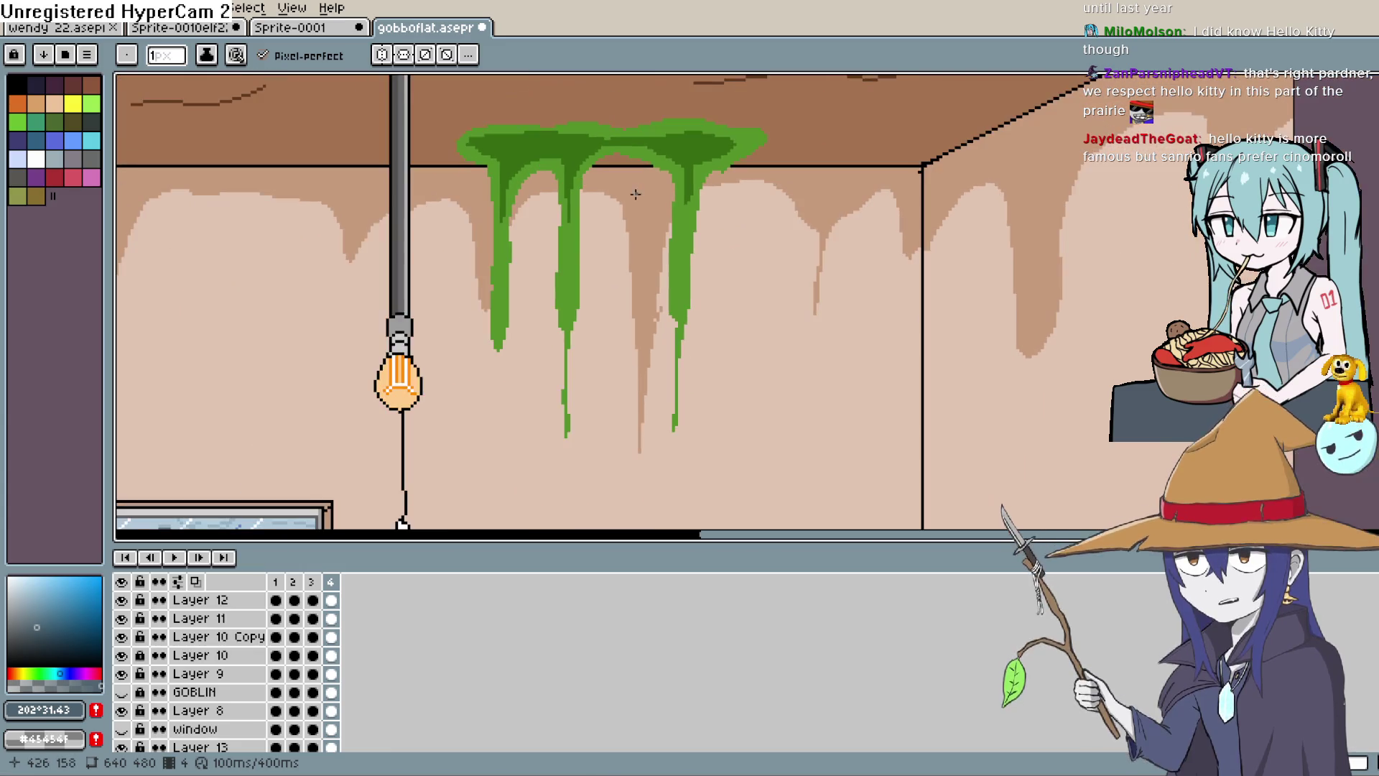
mouse_move(618, 286)
left_mouse_down()
mouse_move(403, 369)
mouse_move(582, 336)
left_mouse_up()
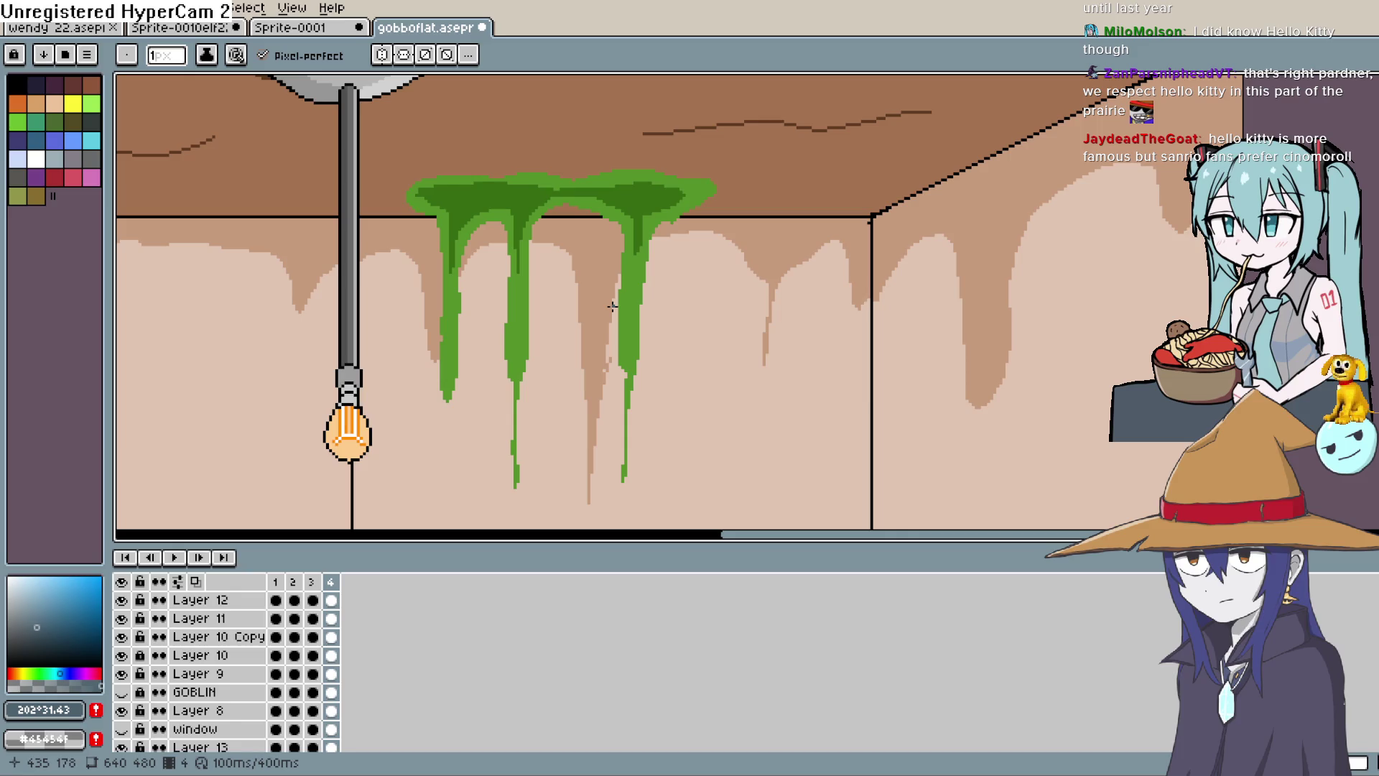
Zoom out and pan to look over the whole apartment room.
scroll(749, 228, "down", 4)
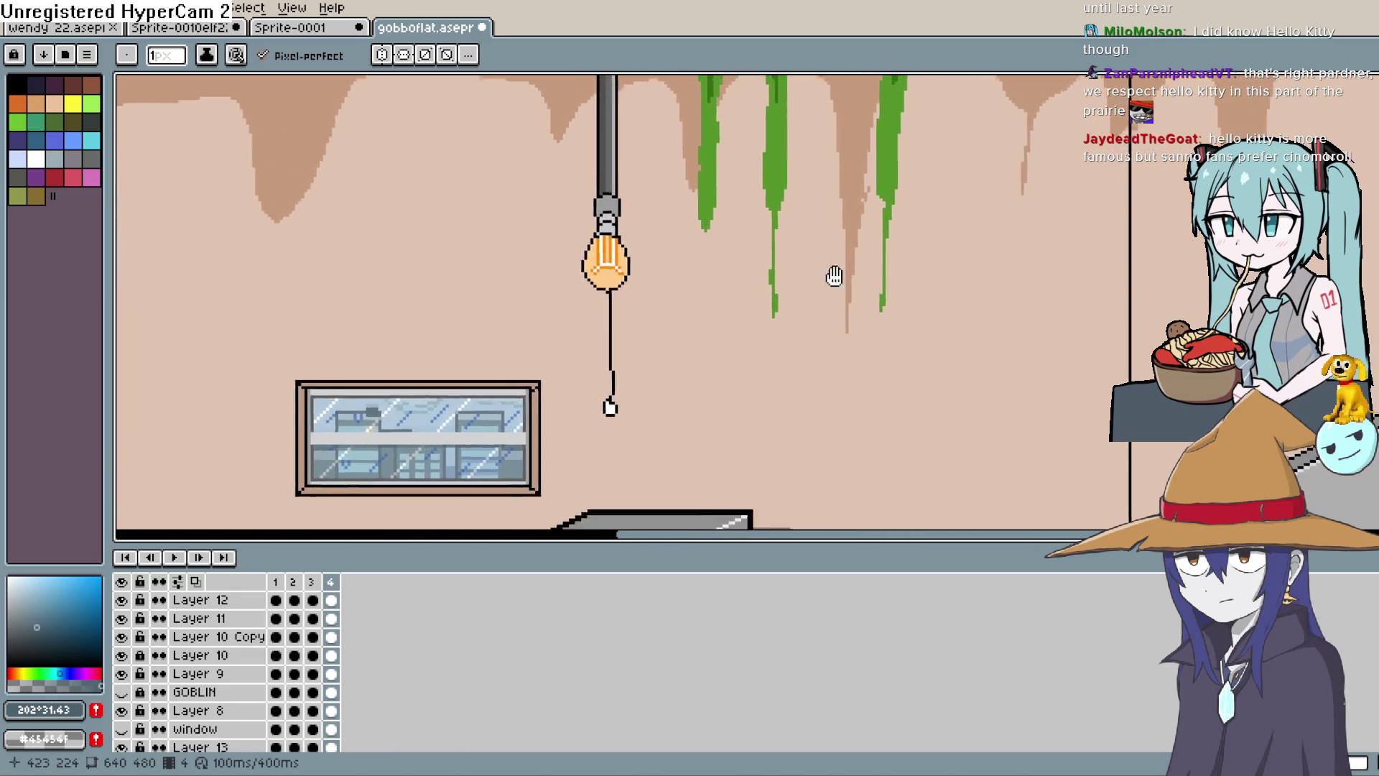
mouse_move(779, 264)
left_mouse_down()
mouse_move(912, 84)
mouse_move(885, 176)
left_mouse_up()
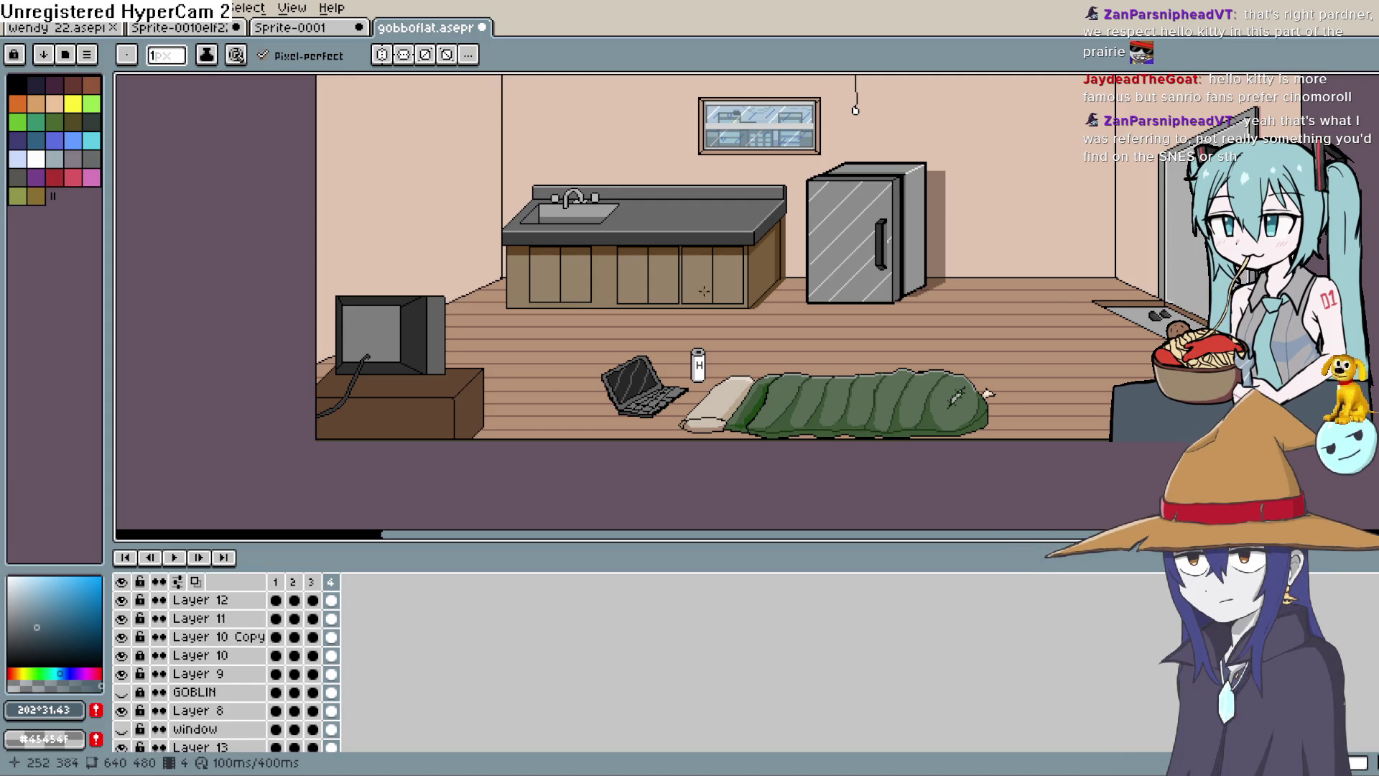
scroll(436, 389, "up", 3)
scroll(437, 390, "up", 1)
Pan the canvas so the grey TV sits centred and close-up in the view.
left_click_drag(662, 271, 785, 364)
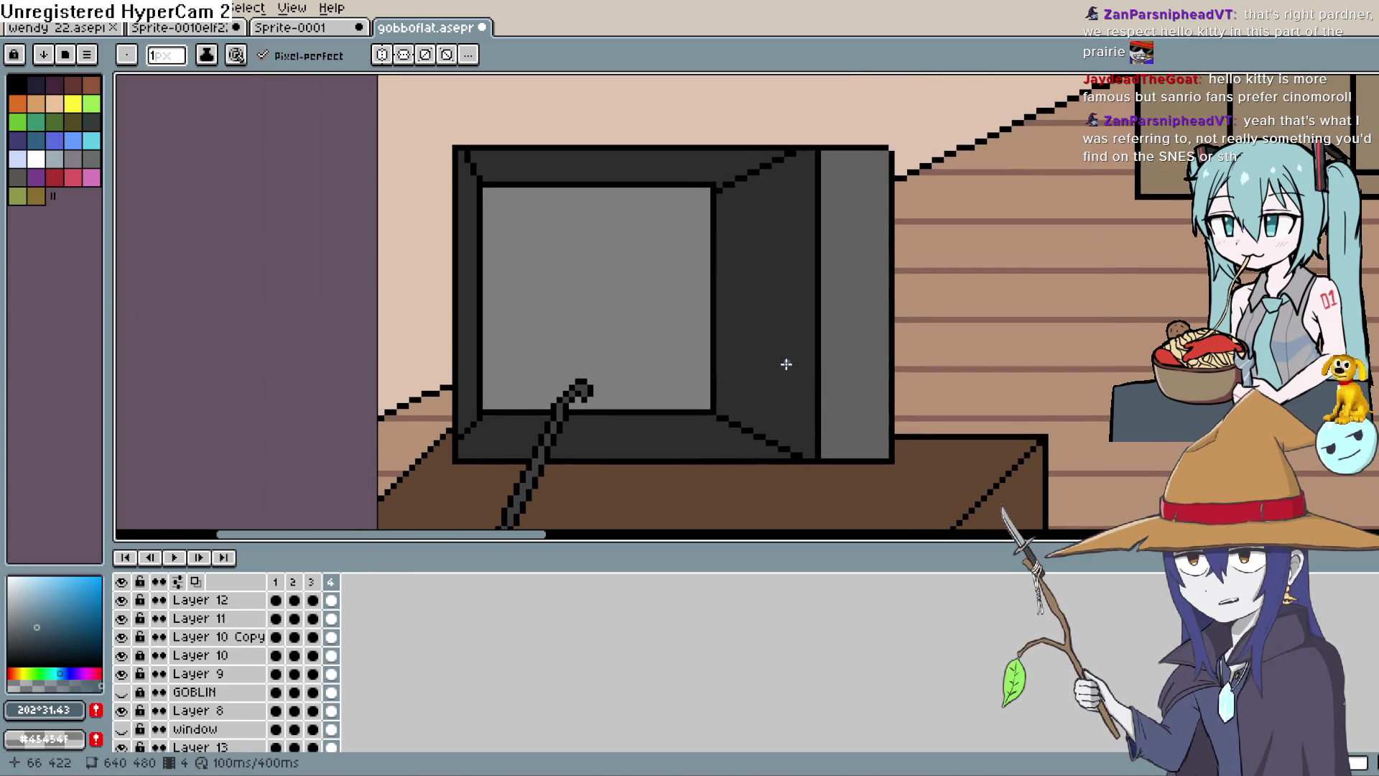
left_click_drag(725, 243, 728, 289)
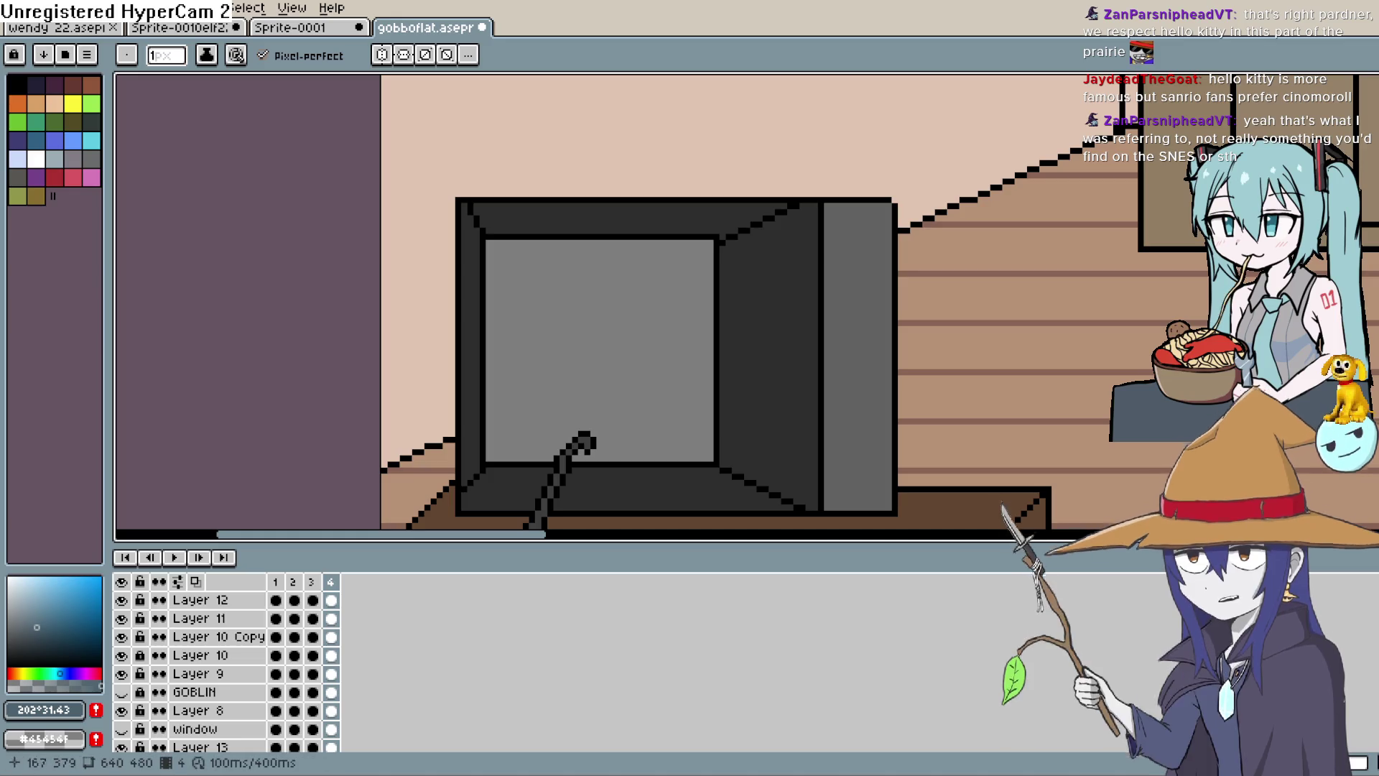
Sample the screen grey and choose a light grey, undoing a stray white test line.
key("i")
left_click(653, 304)
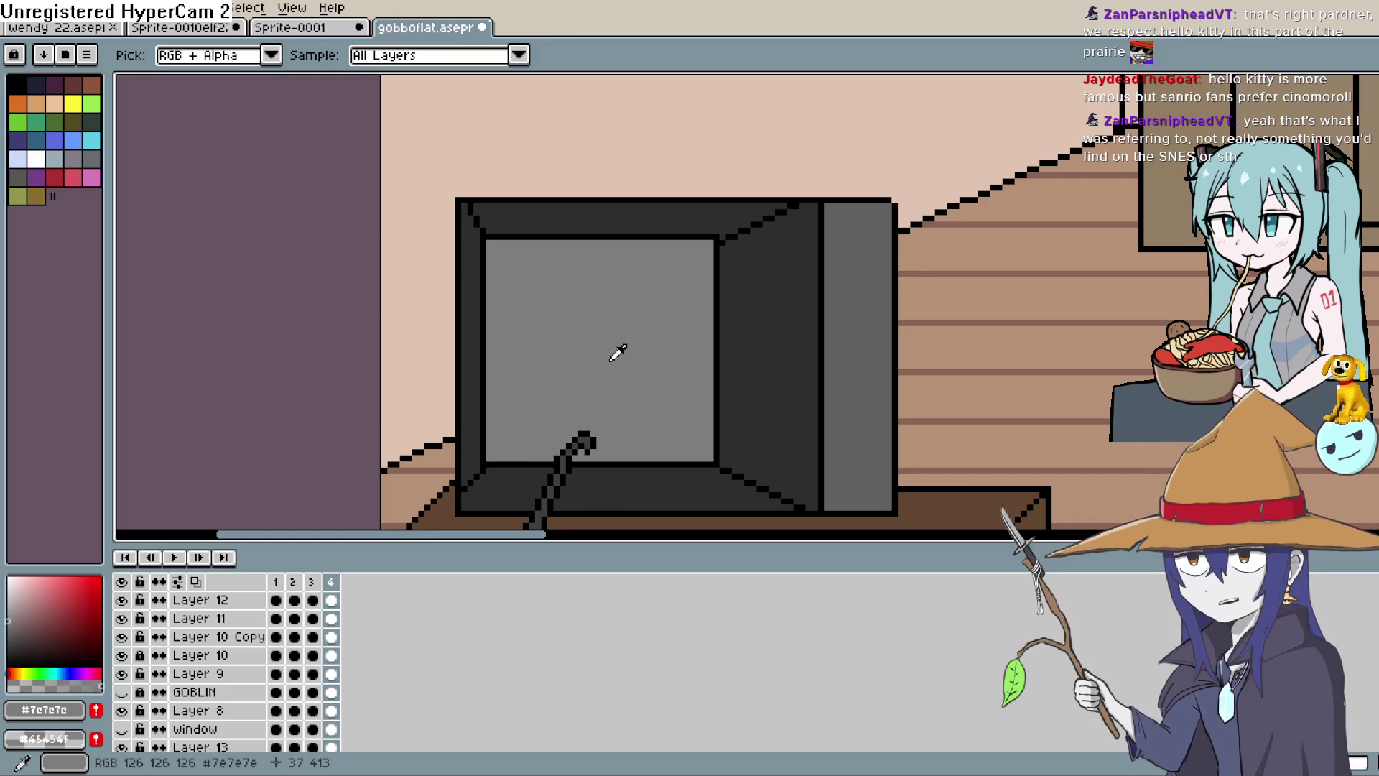
left_click(35, 159)
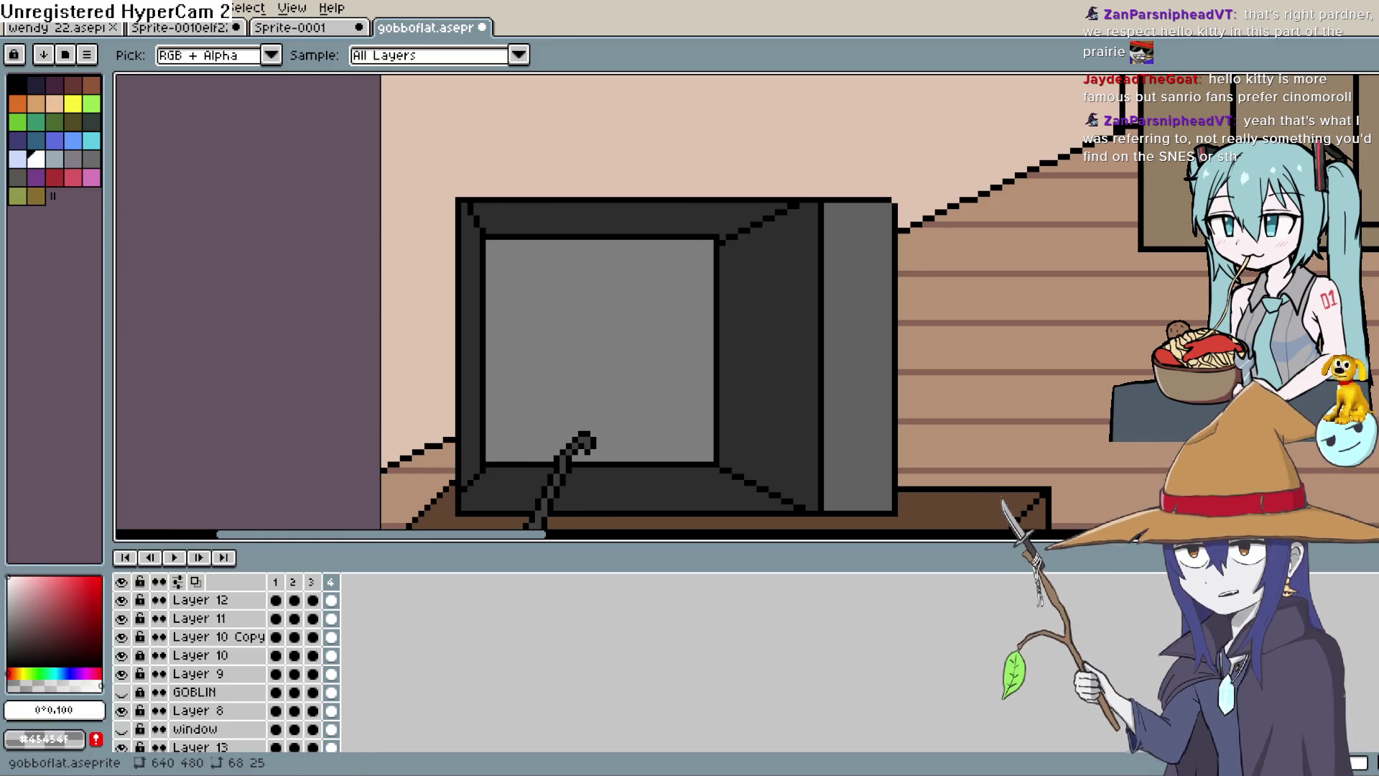
key("b")
mouse_move(537, 277)
left_mouse_down()
mouse_move(539, 310)
mouse_move(656, 273)
left_mouse_up()
key("ctrl+z")
key("ctrl+z")
left_click(8, 609)
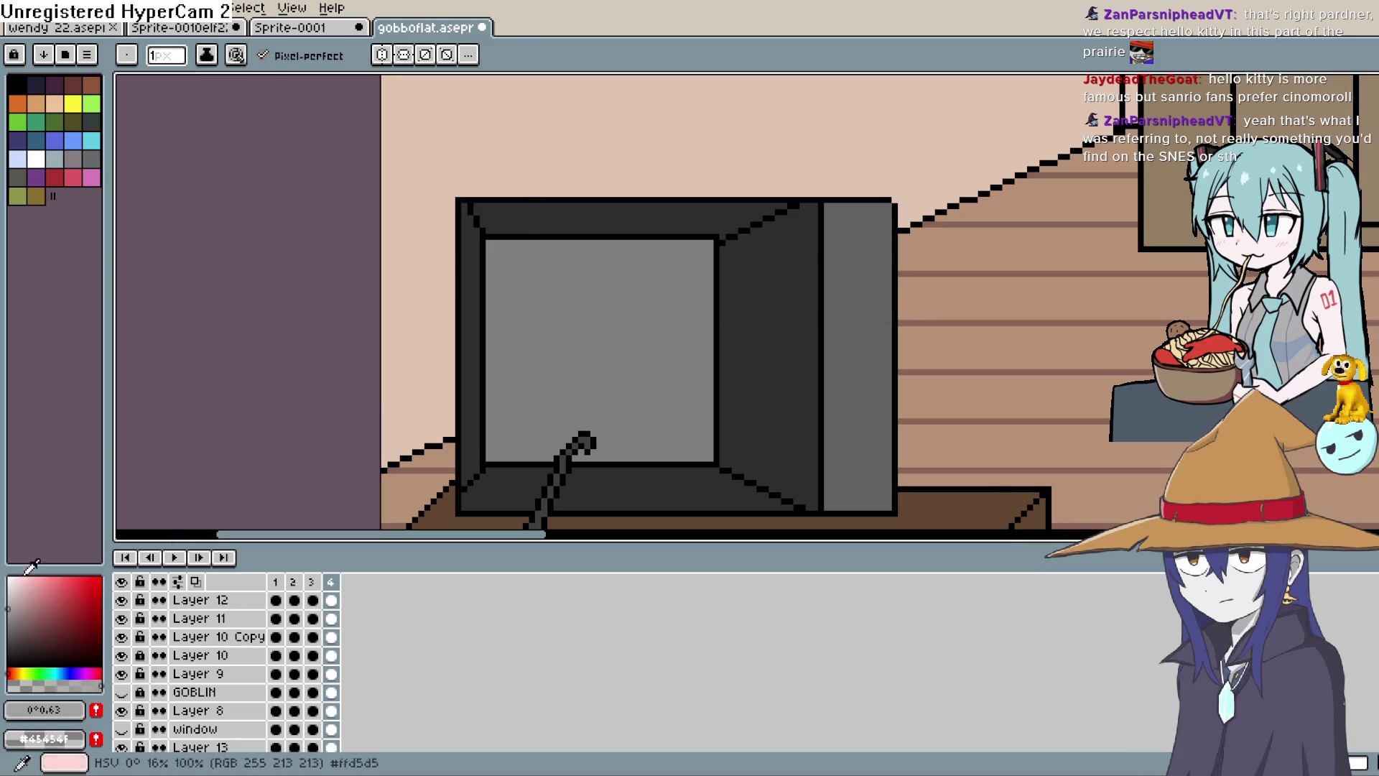
Draw three short light-grey horizontal lines stacked near the top of the TV screen.
left_click_drag(541, 291, 650, 282)
key("ctrl+z")
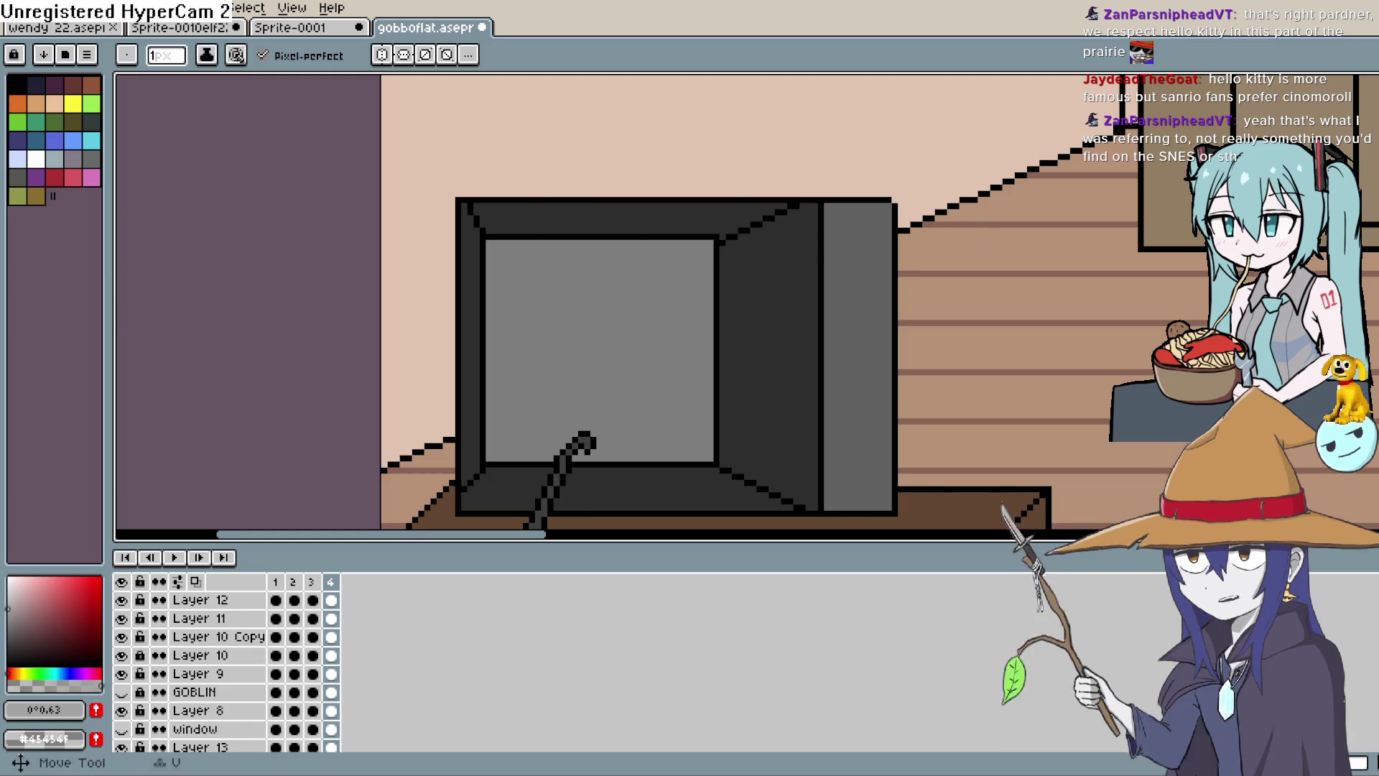
left_click_drag(529, 279, 658, 274)
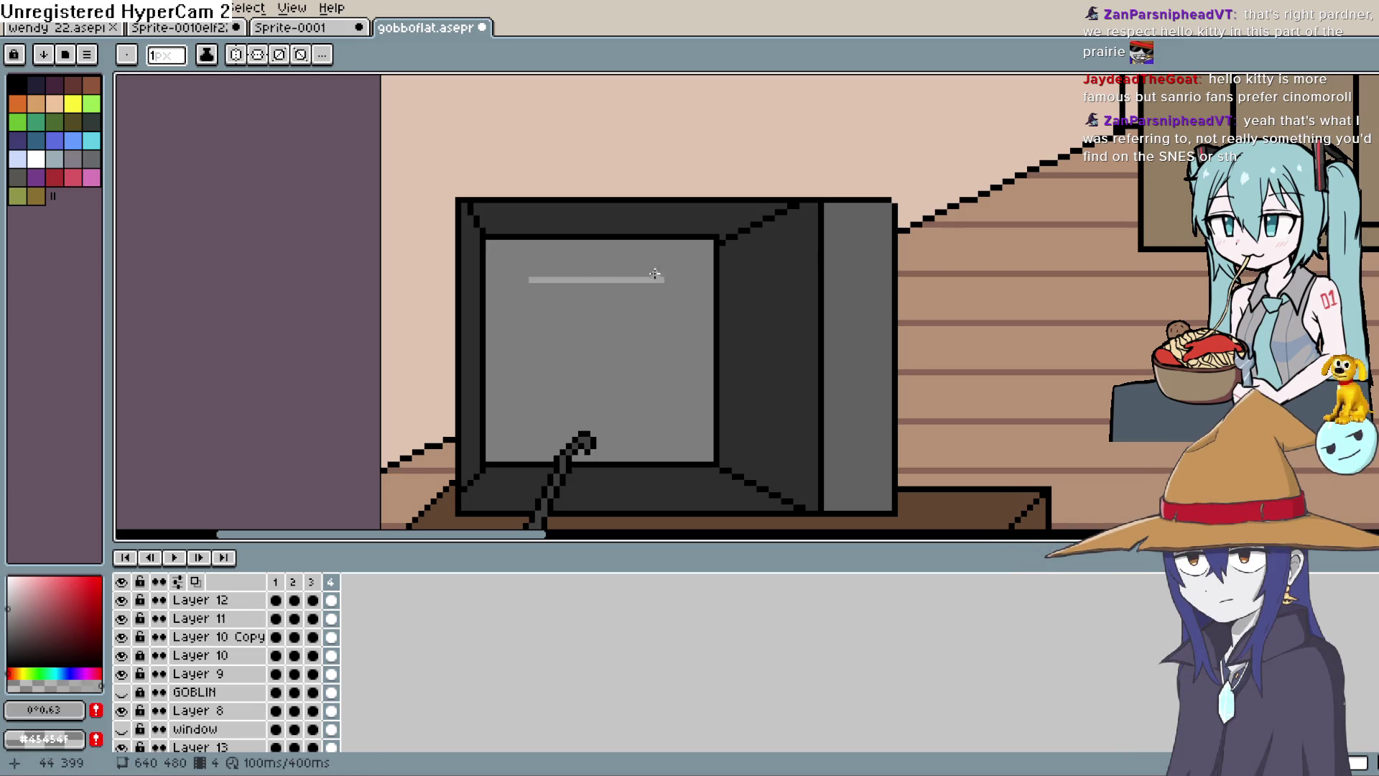
left_click_drag(532, 292, 540, 294)
left_click_drag(656, 292, 656, 291)
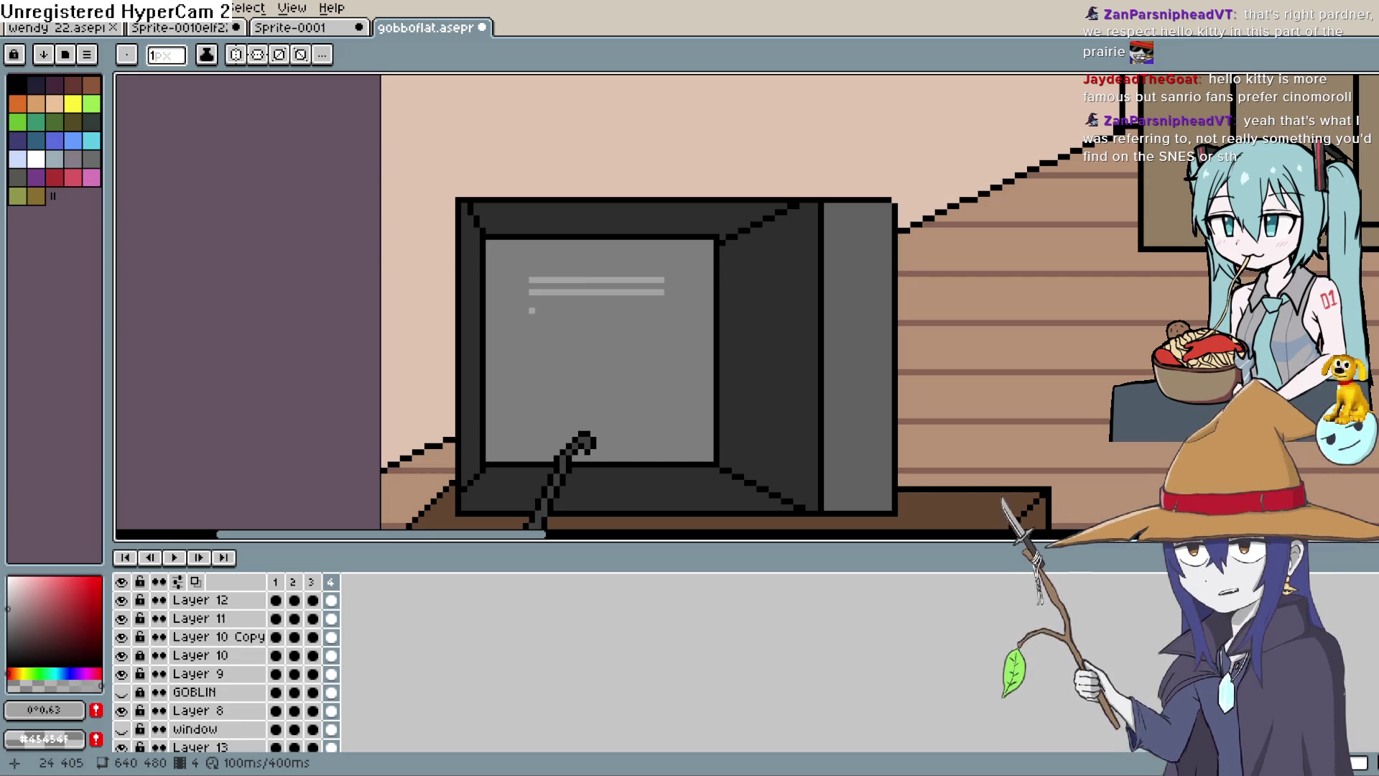
left_click_drag(530, 305, 661, 307)
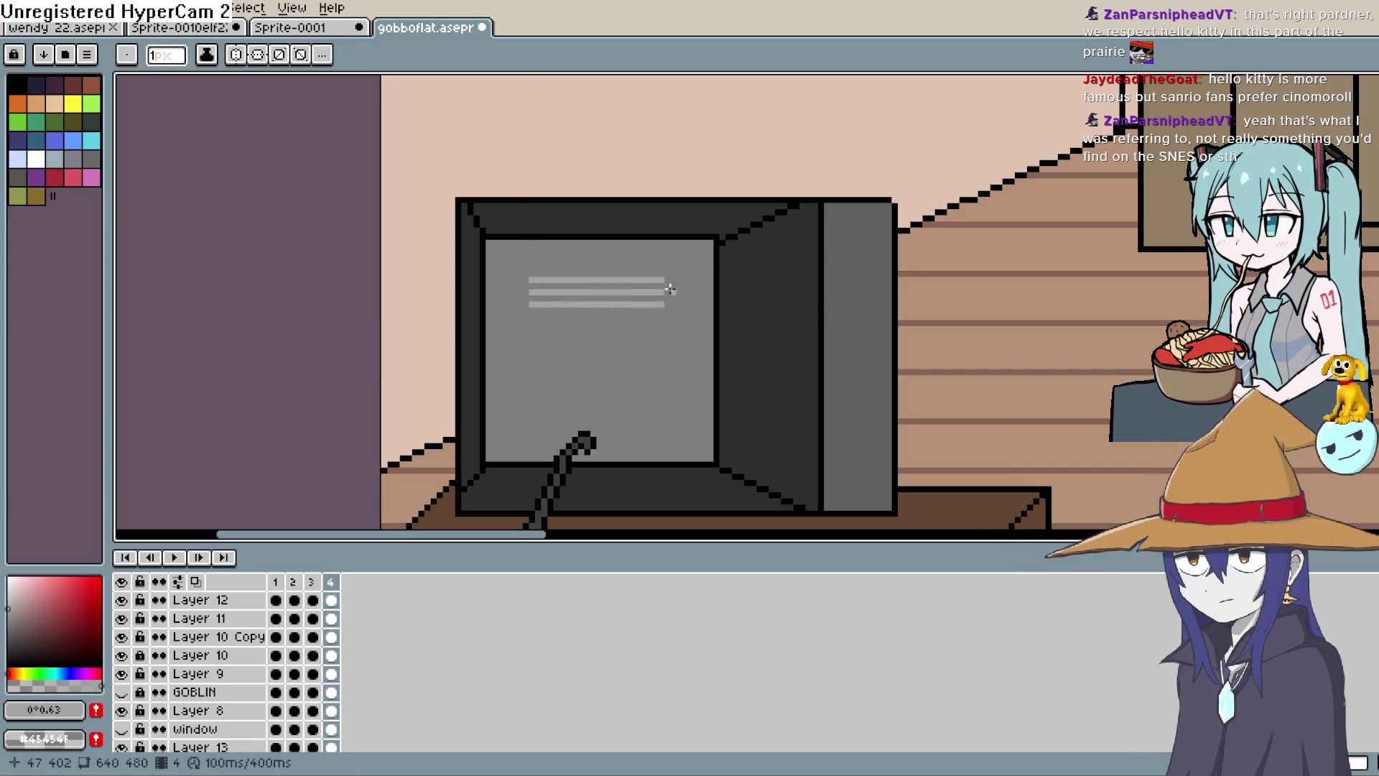
left_click(668, 279)
scroll(649, 294, "down", 4)
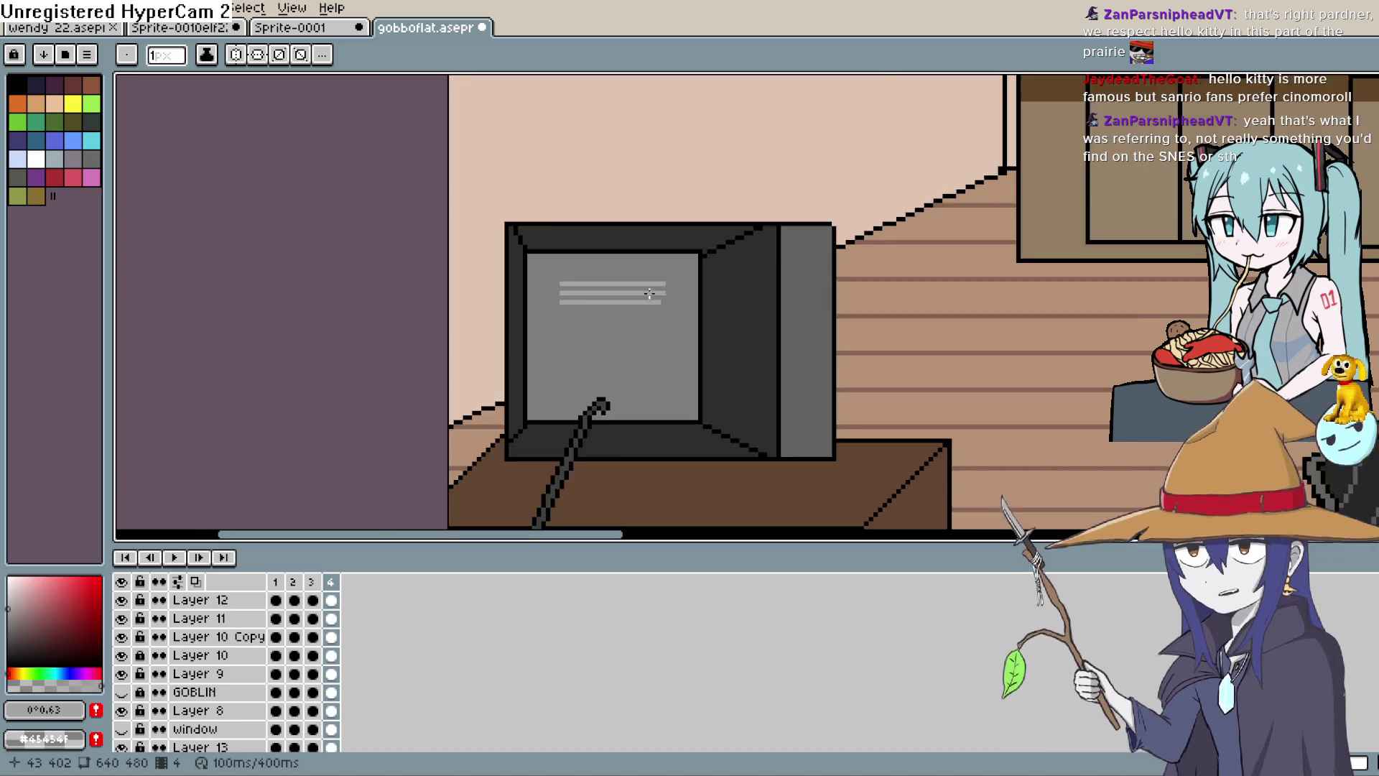
scroll(643, 247, "up", 4)
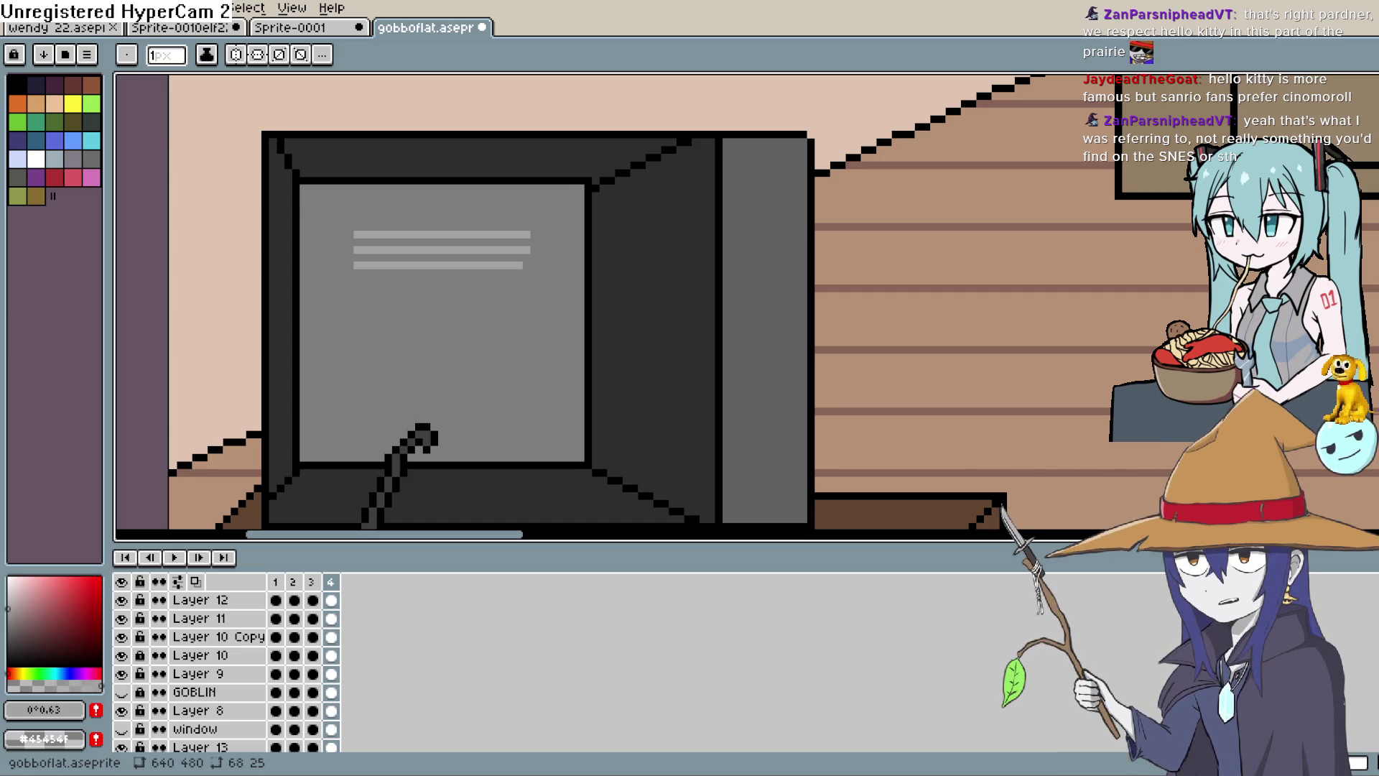
mouse_move(354, 280)
left_mouse_down()
mouse_move(526, 278)
mouse_move(363, 299)
mouse_move(523, 302)
mouse_move(541, 272)
left_mouse_up()
Undo the misdrawn fifth line, then outline and fill a dark grey panel in the lower screen.
key("ctrl+z")
key("space")
key("i")
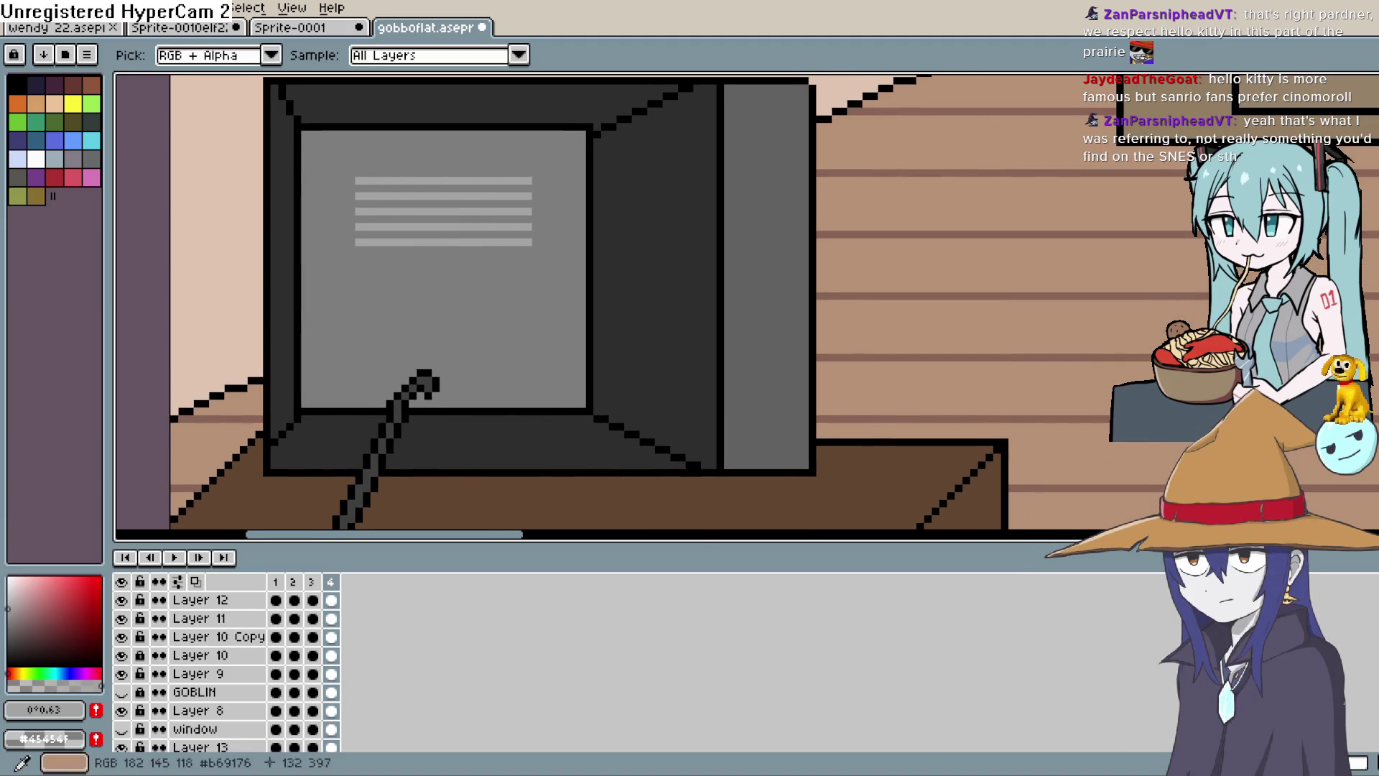
left_click(8, 637)
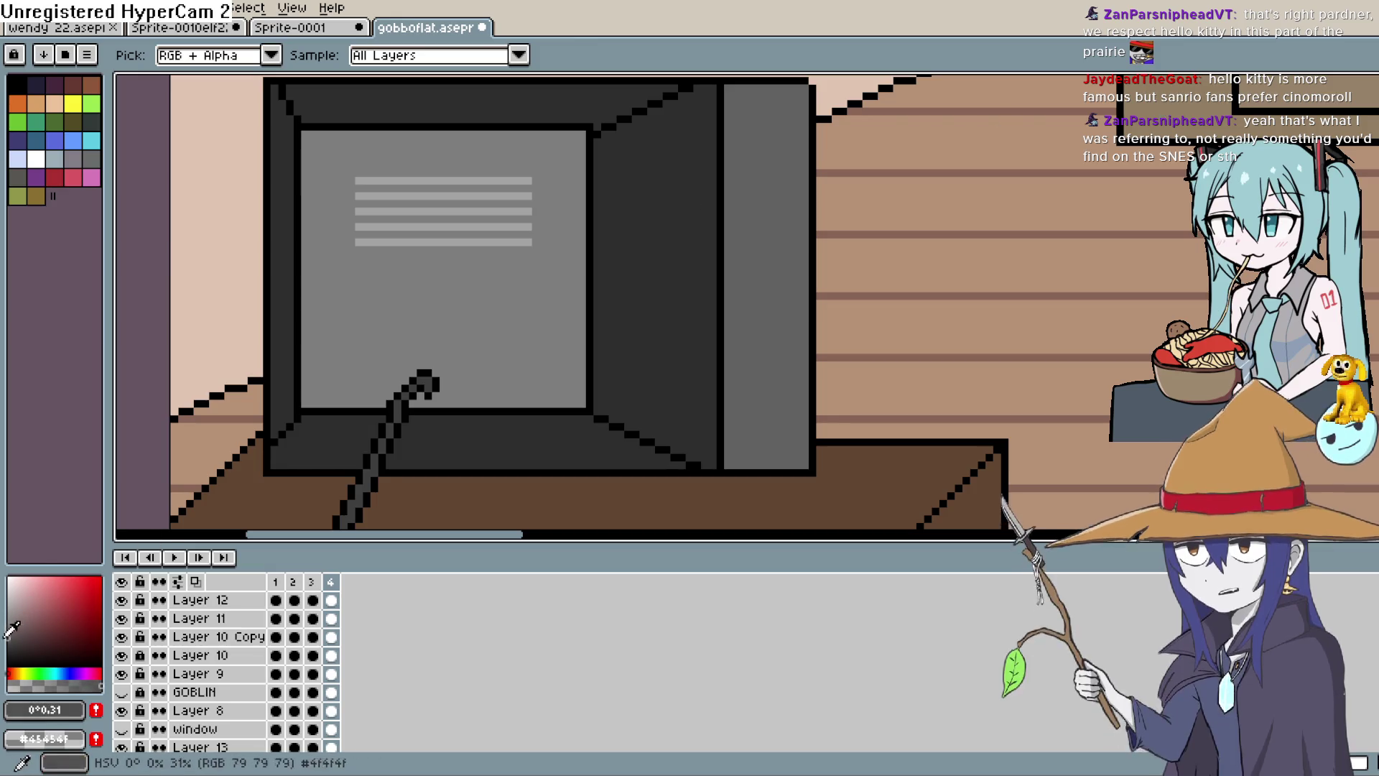
left_click(8, 640)
key("b")
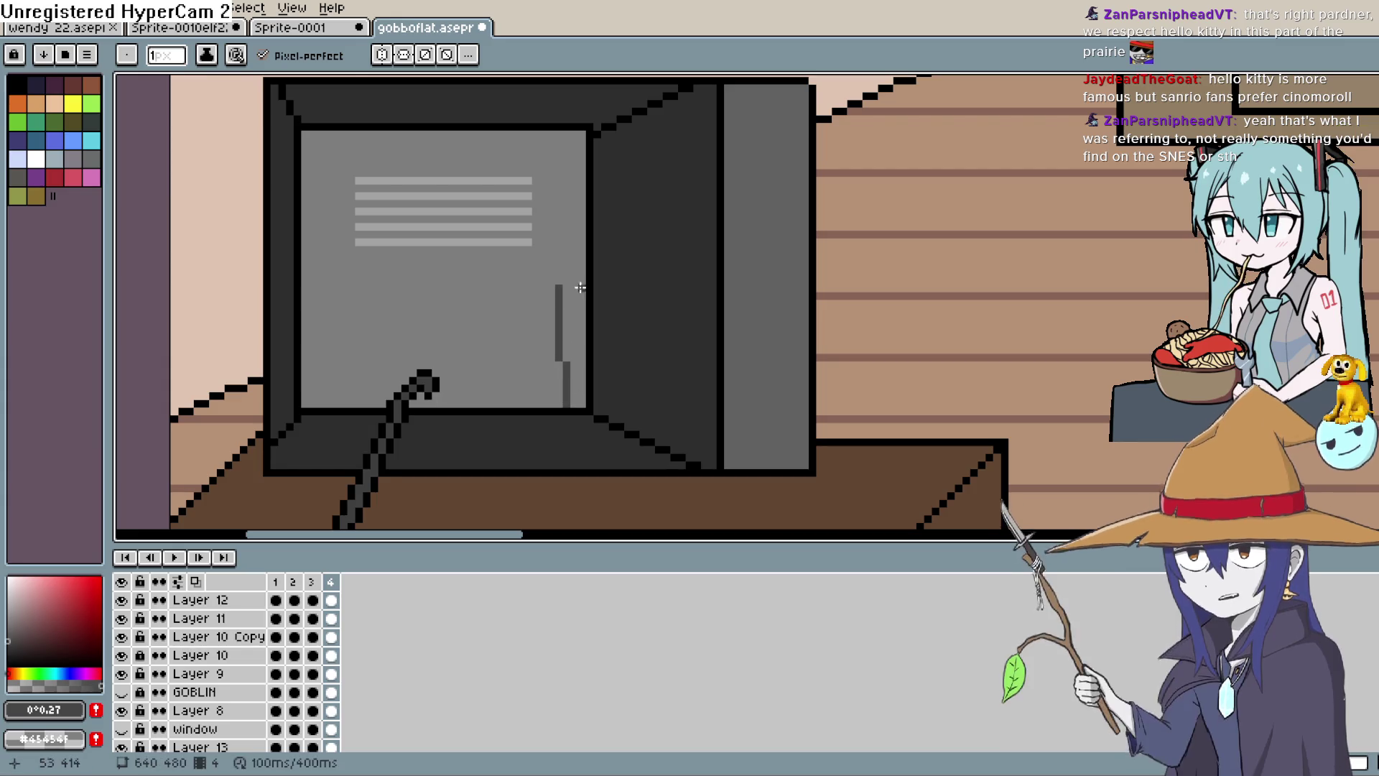
key("l")
mouse_move(559, 405)
left_mouse_down()
mouse_move(560, 289)
mouse_move(317, 287)
mouse_move(320, 398)
left_mouse_up()
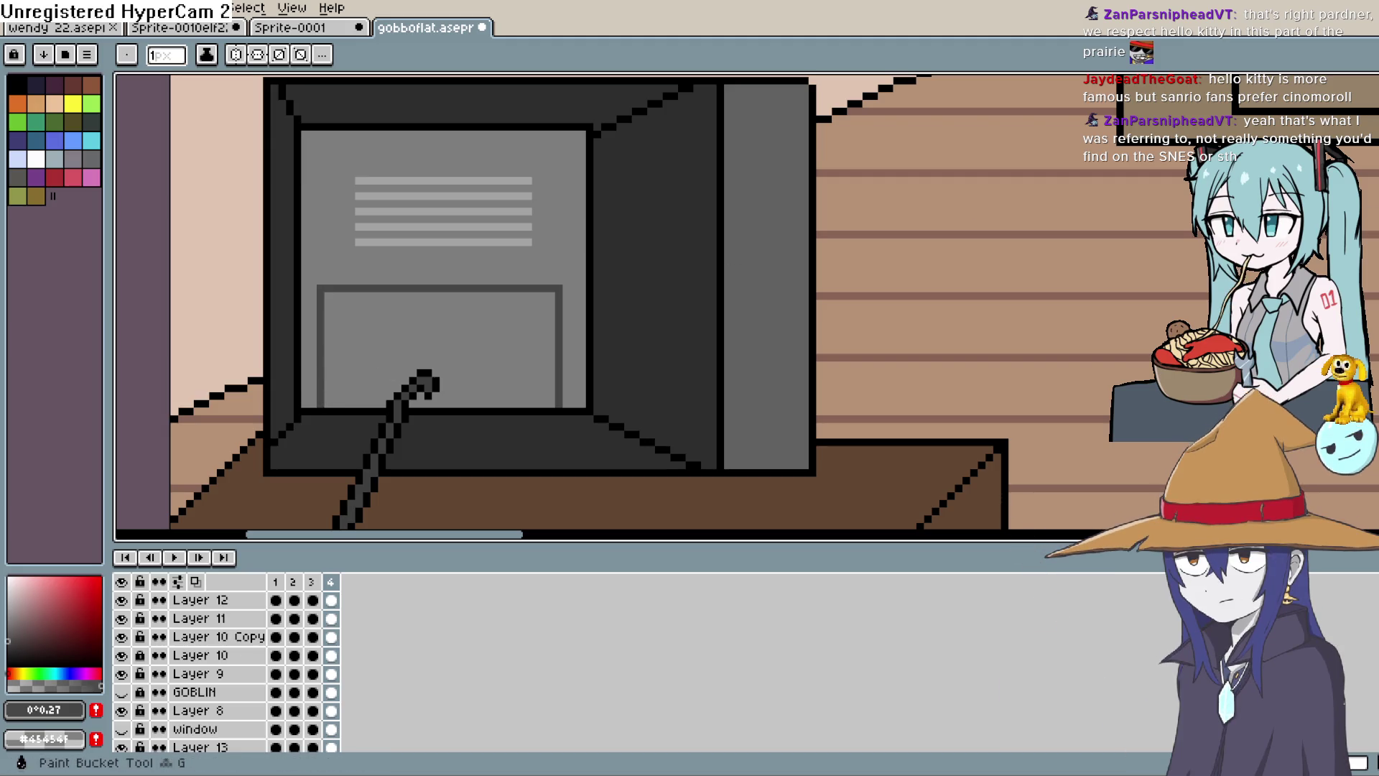
key("g")
left_click(439, 345)
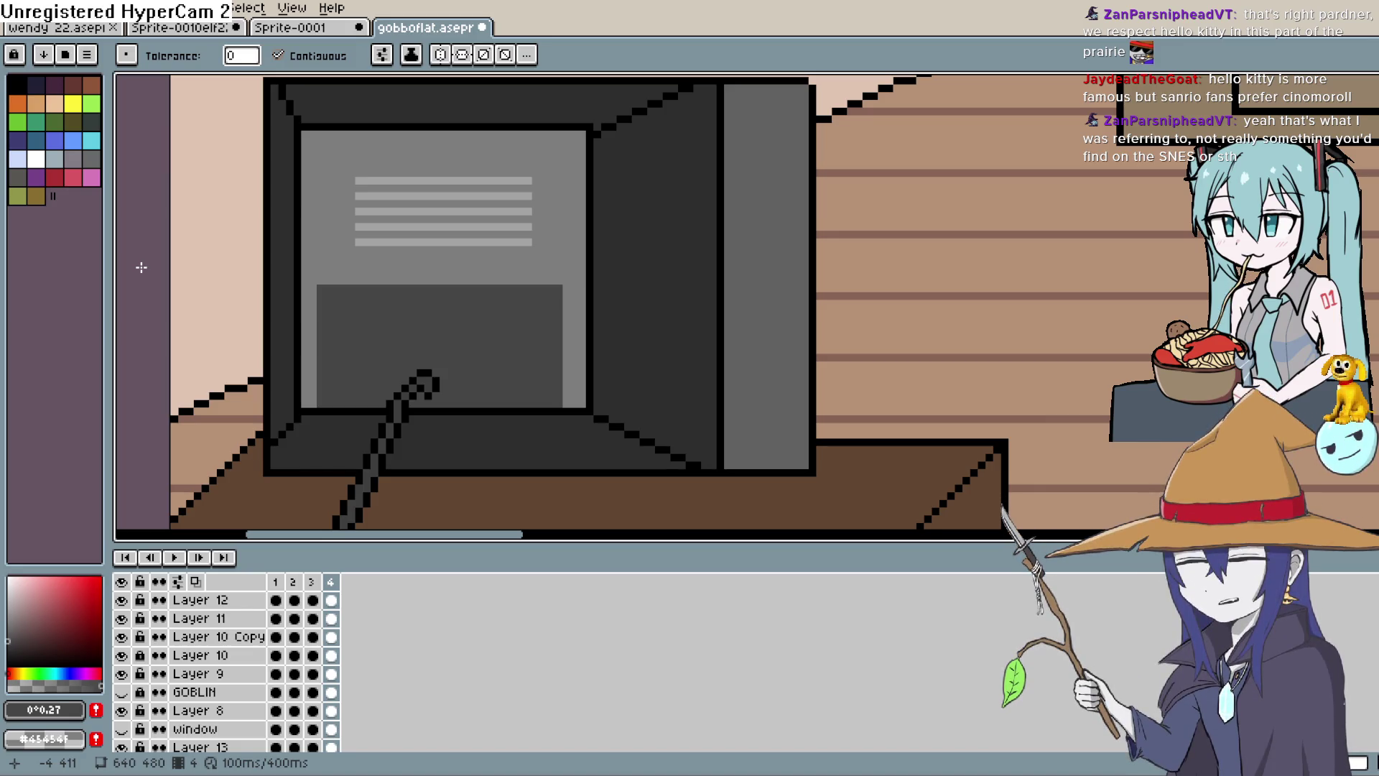
Shade the lower panel's left edge with a darker grey strip.
key("i")
left_click(507, 287)
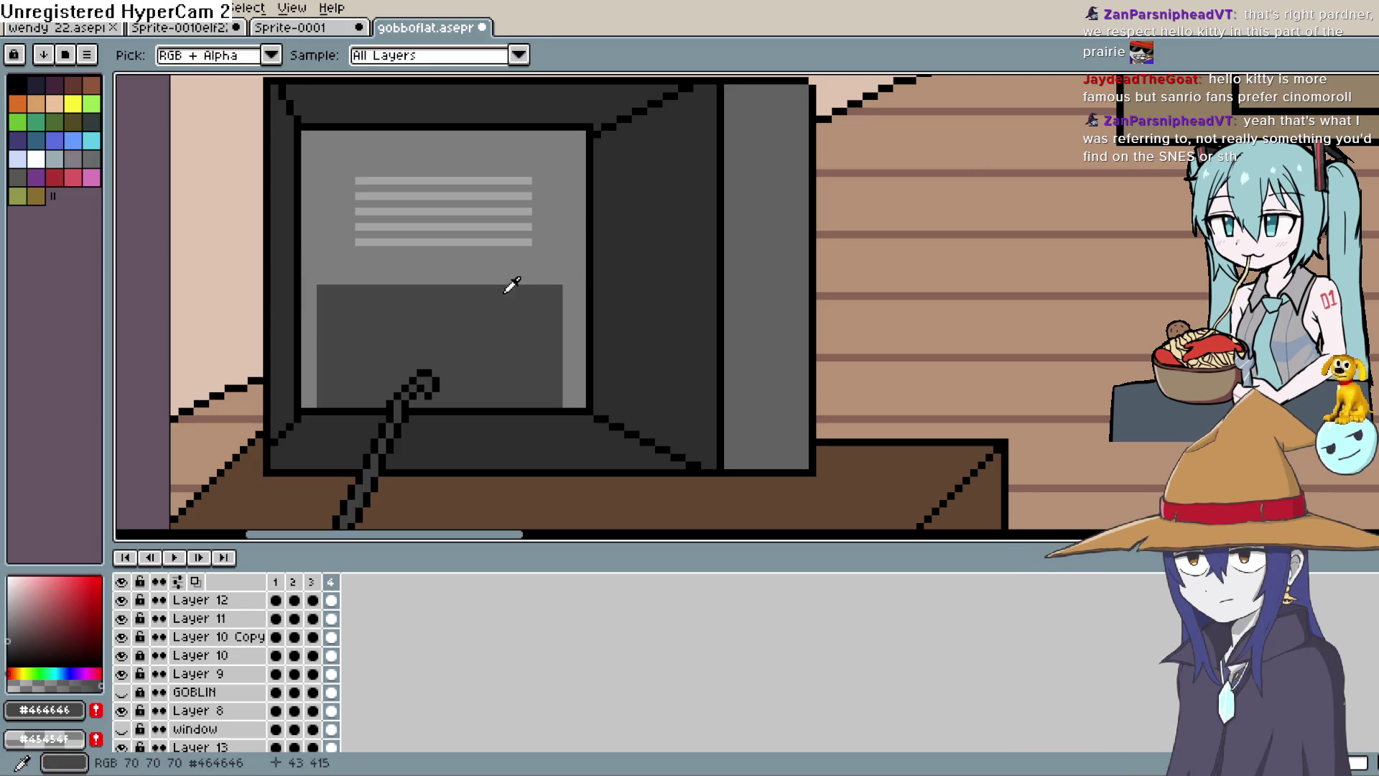
left_click(8, 649)
key("g")
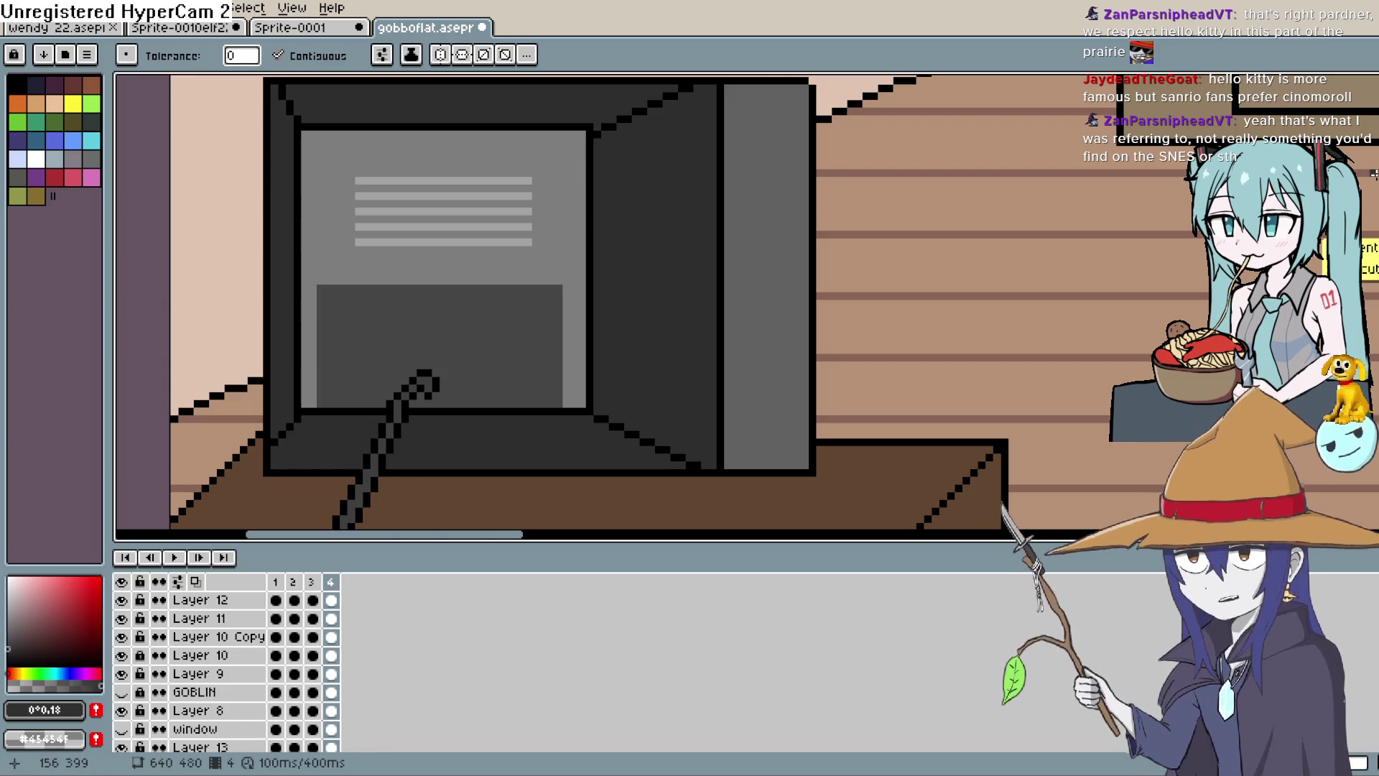
left_click(323, 285)
key("ctrl+z")
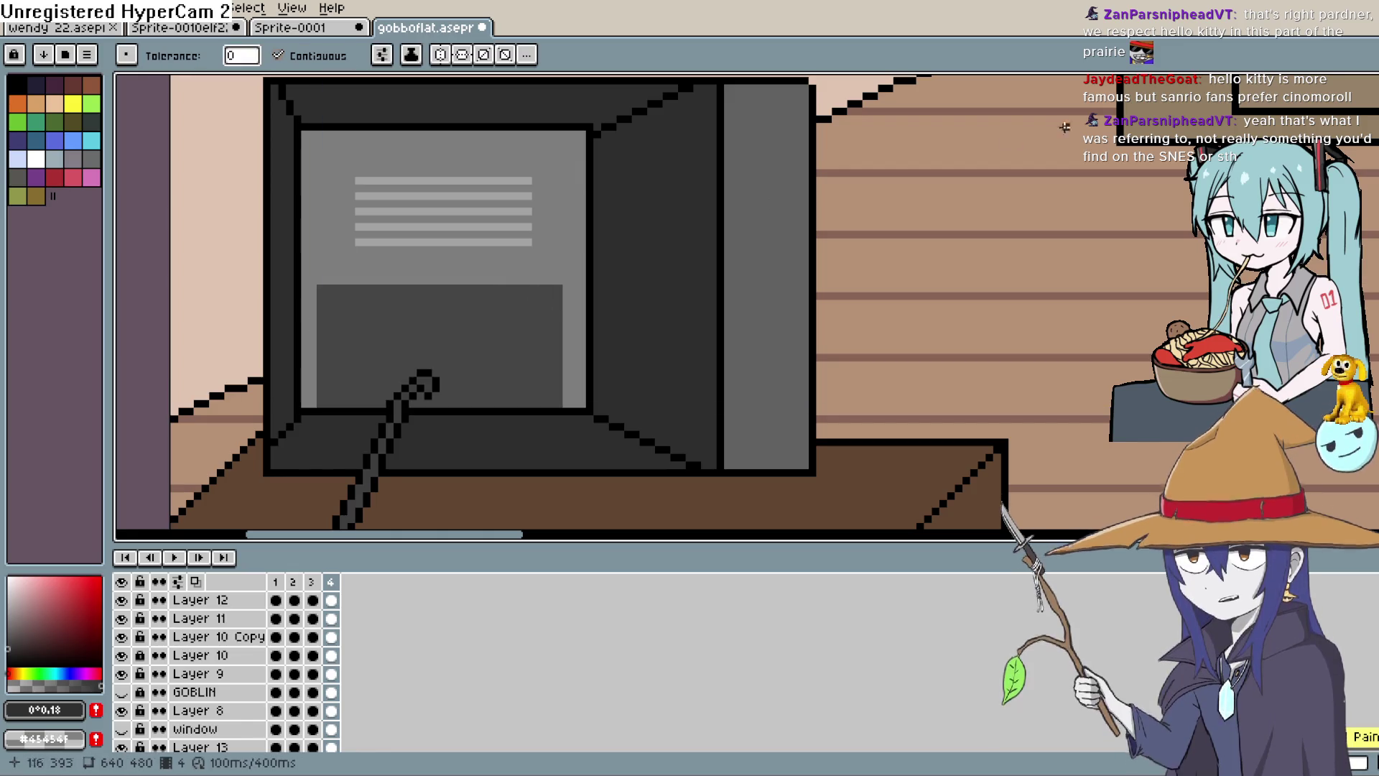
key("l")
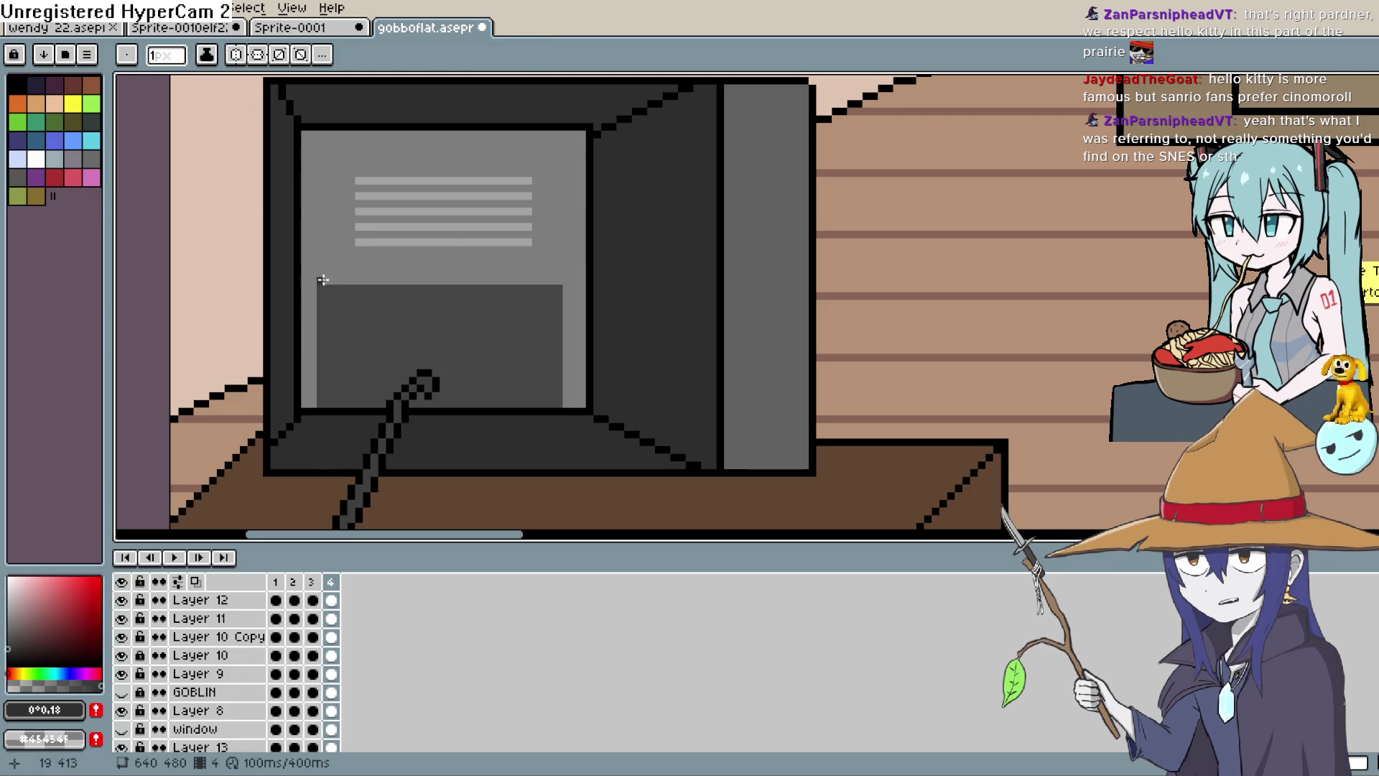
left_click_drag(320, 291, 323, 397)
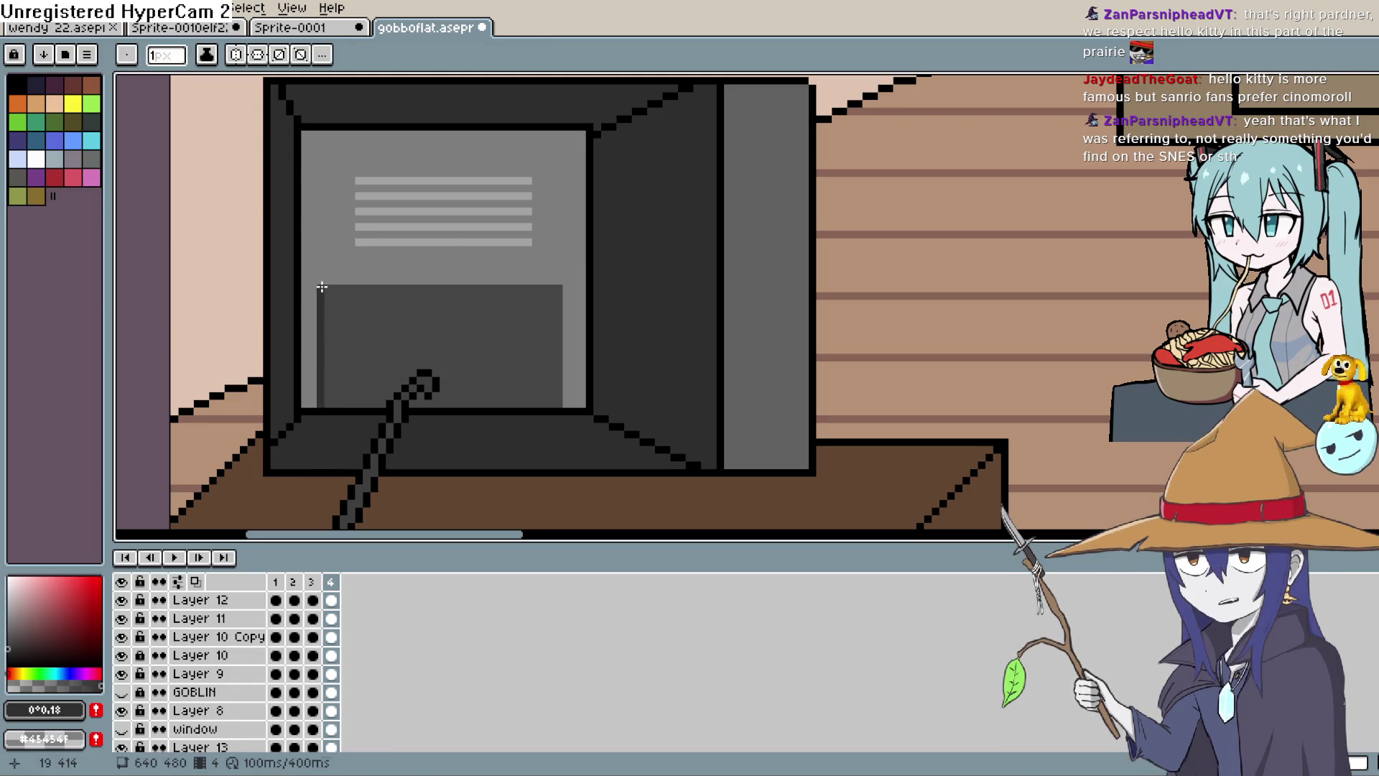
mouse_move(329, 288)
left_mouse_down()
mouse_move(324, 391)
mouse_move(333, 381)
left_mouse_up()
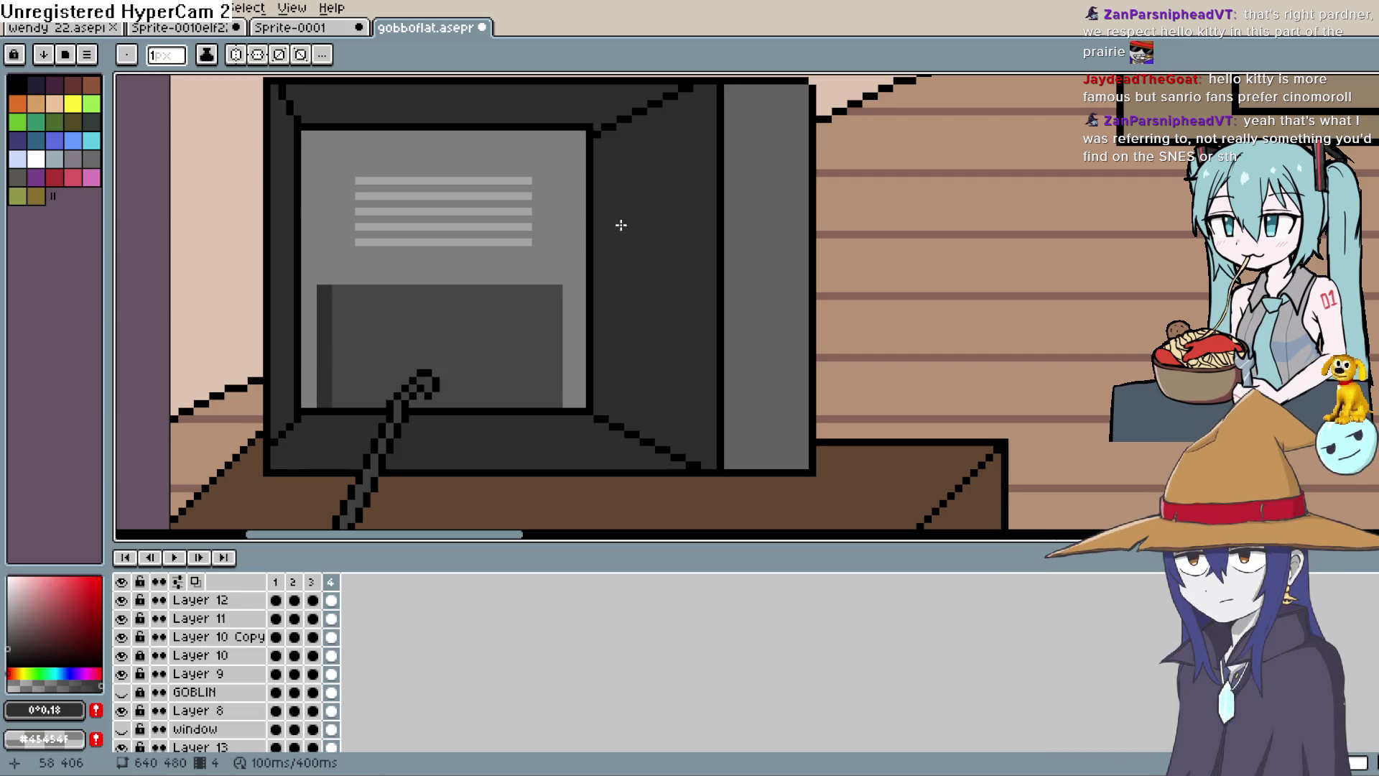
left_click_drag(335, 285, 335, 405)
key("ctrl+z")
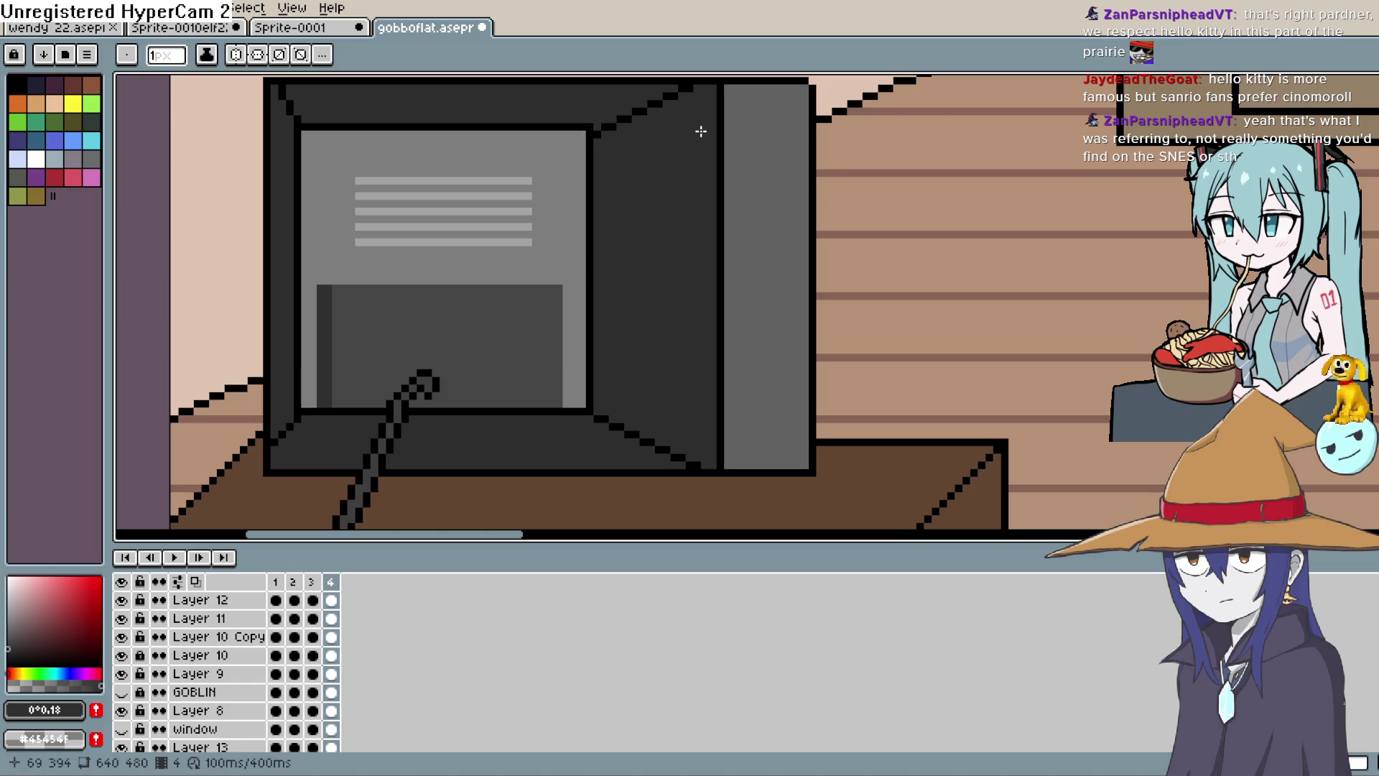
Draw a one-pixel #7e7e7e light grey row along the bottom of the dark lower panel.
key("i")
left_click(582, 344)
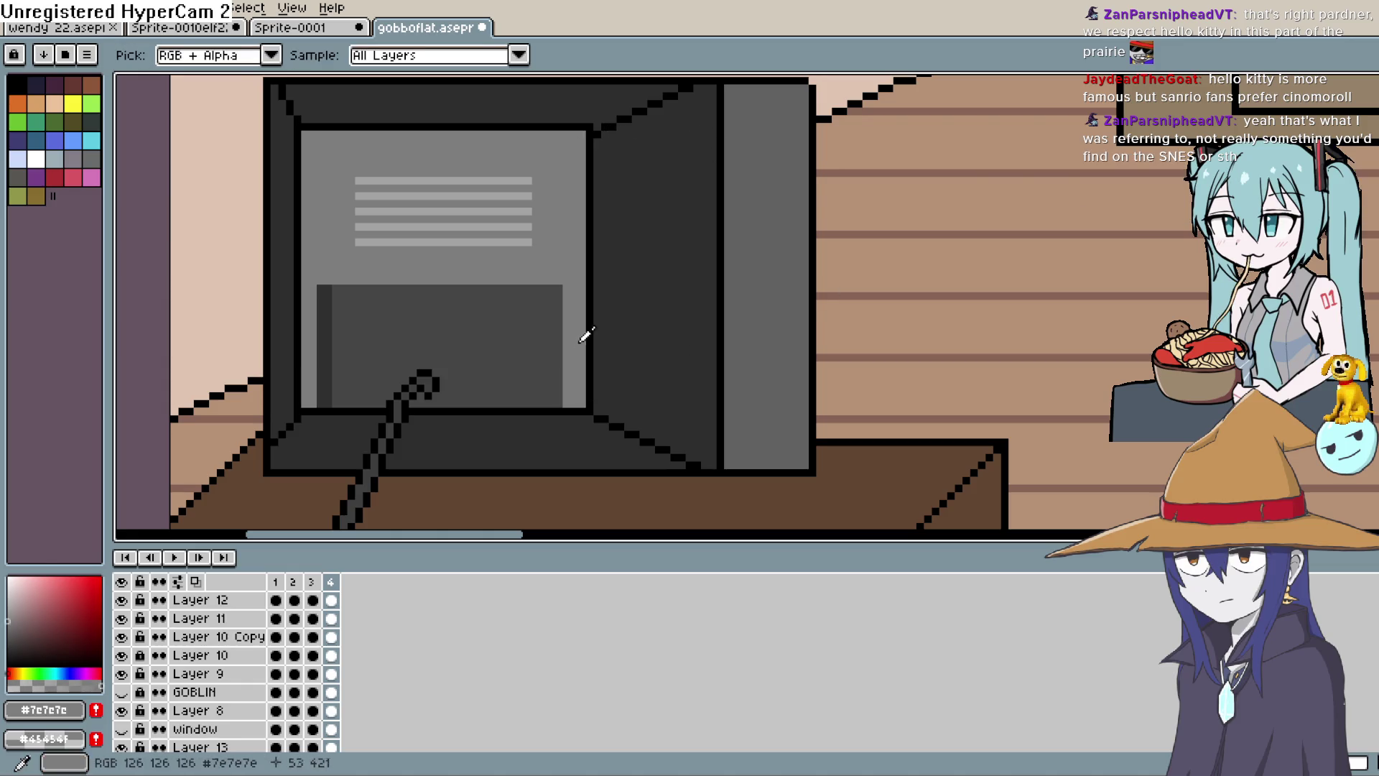
key("b")
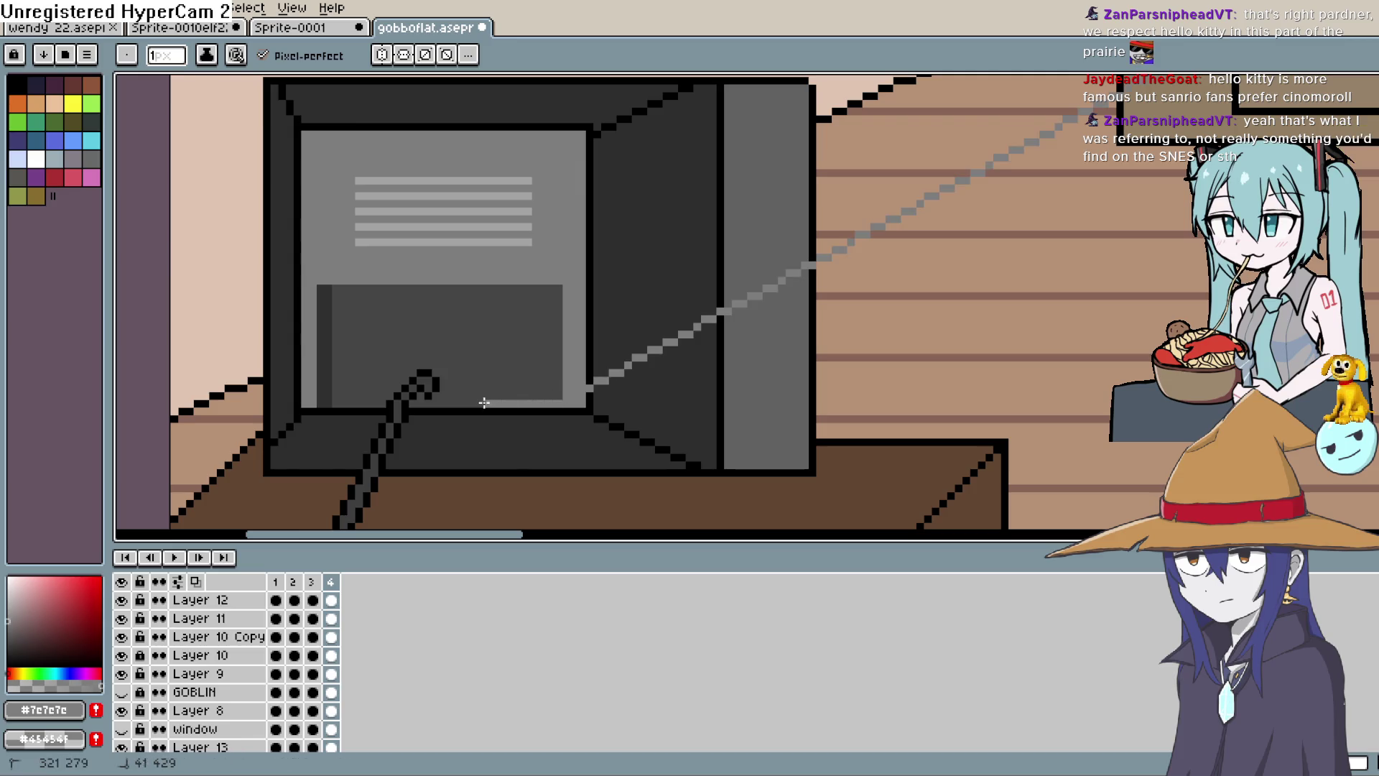
key("l")
left_click_drag(558, 403, 321, 403)
scroll(336, 380, "down", 2)
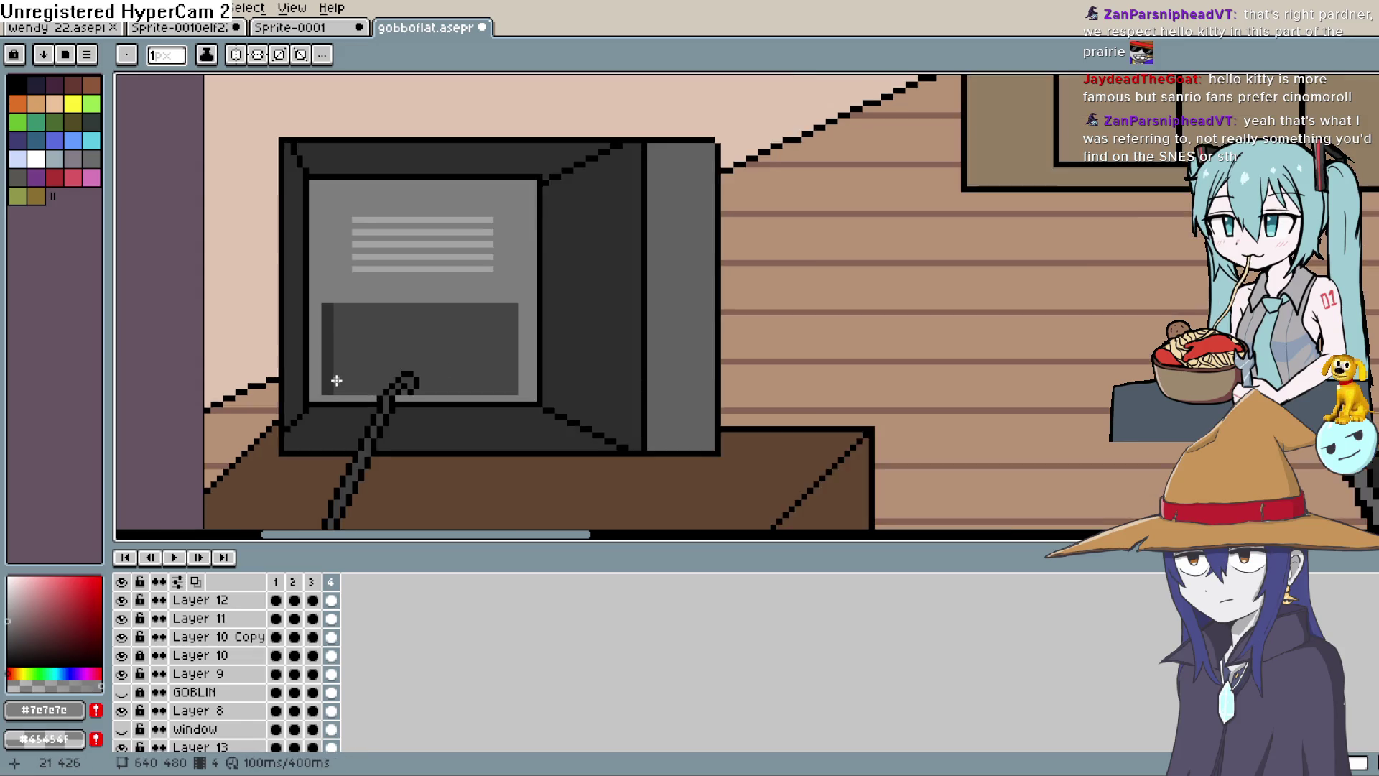
scroll(337, 380, "up", 2)
left_click_drag(584, 283, 585, 316)
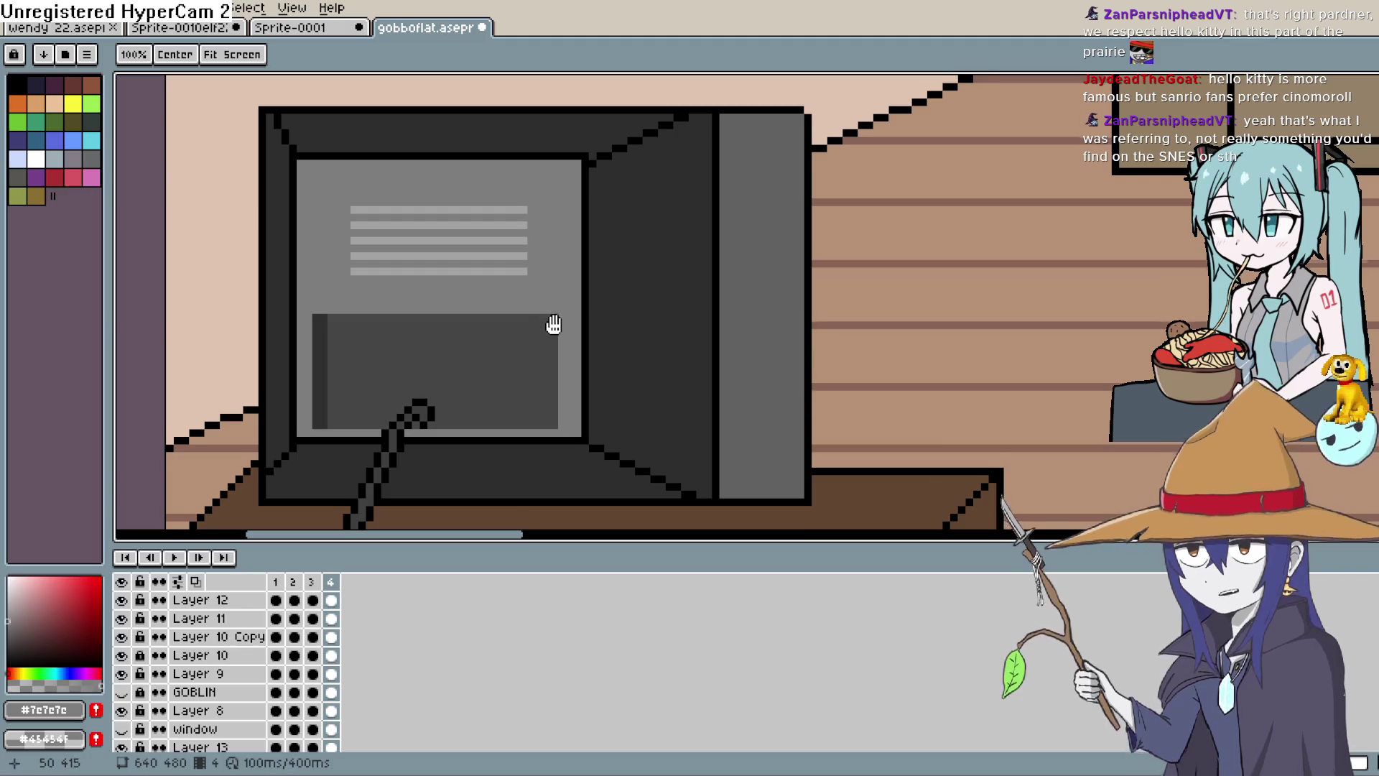
left_click_drag(553, 322, 550, 329)
key("b")
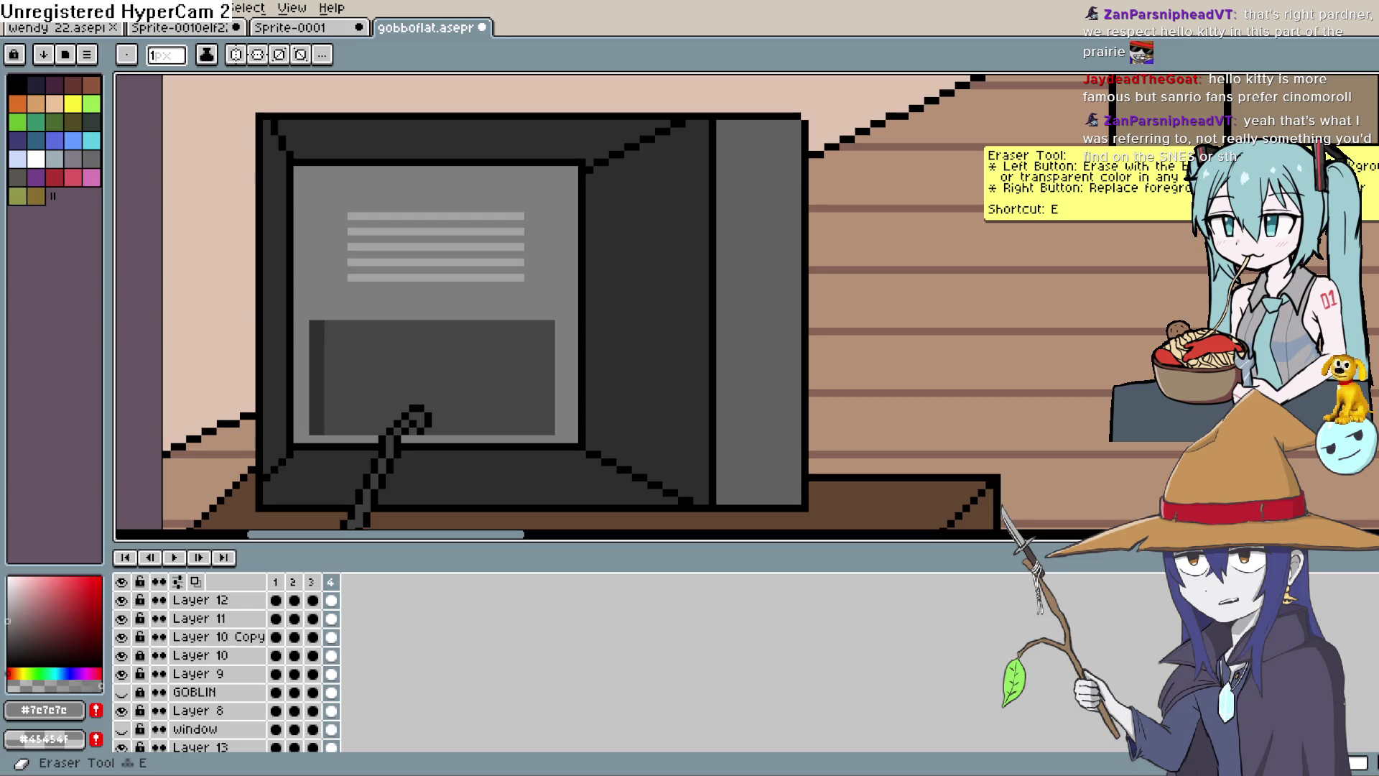
key("i")
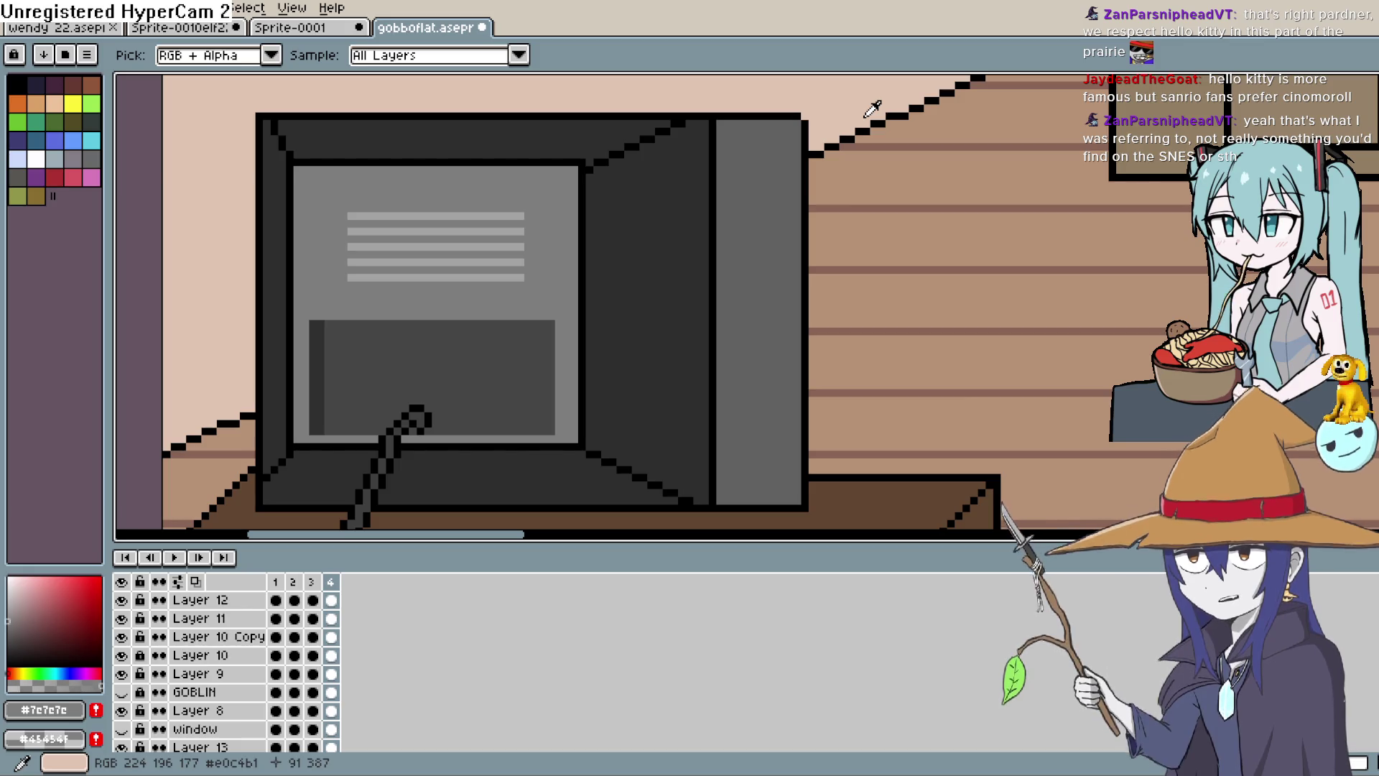
Frame the upper screen's text area with a dark rectangle plus a narrow darker strip on its right, filled dark.
key("u")
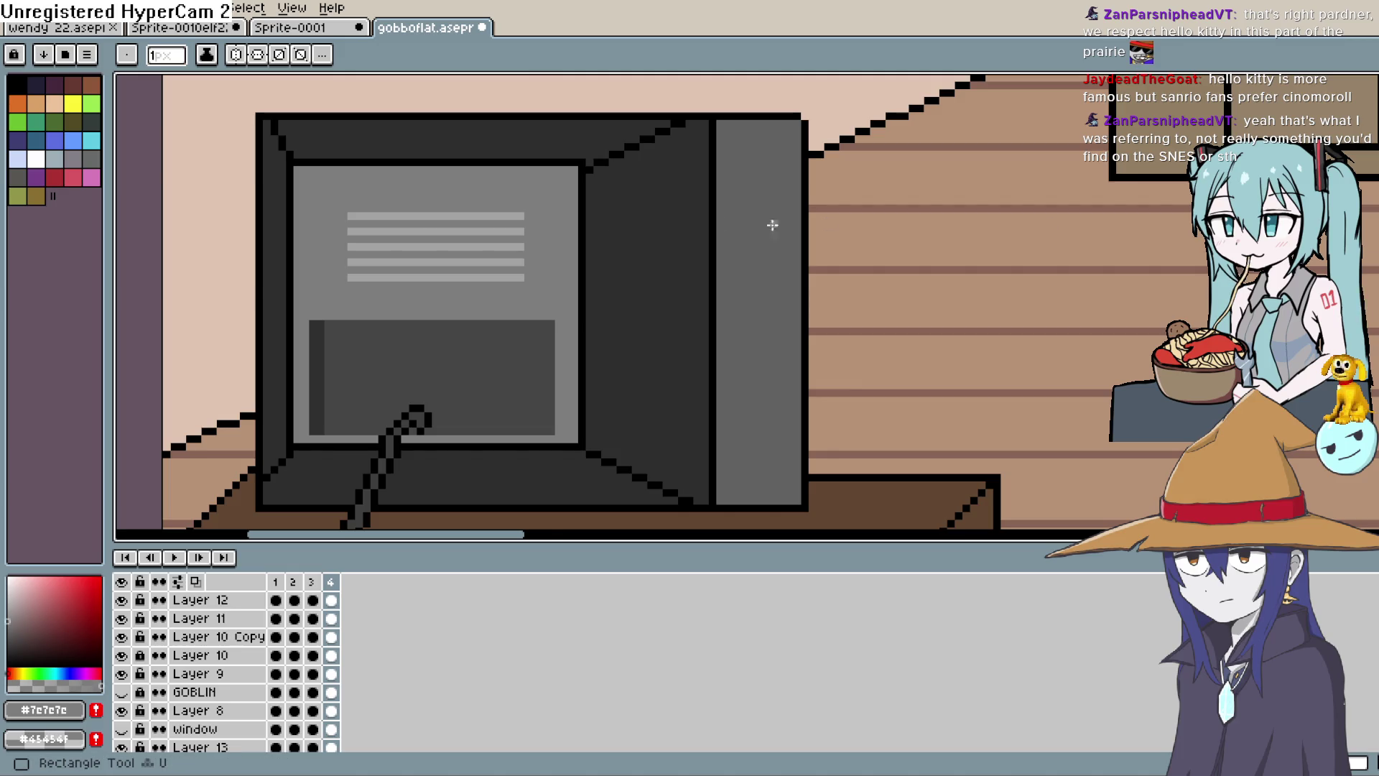
left_click_drag(360, 212, 360, 280)
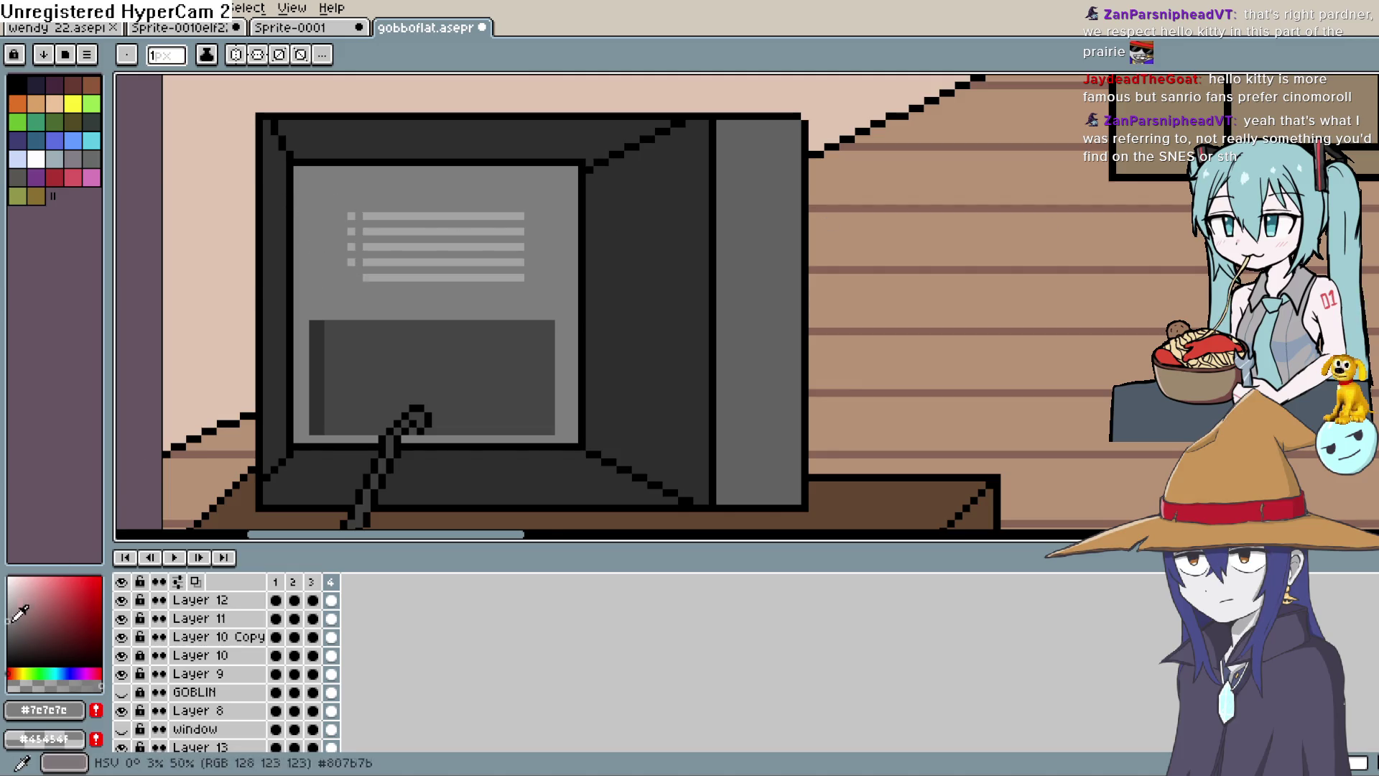
left_click_drag(16, 618, 8, 641)
mouse_move(301, 198)
left_mouse_down()
mouse_move(487, 296)
mouse_move(538, 295)
left_mouse_up()
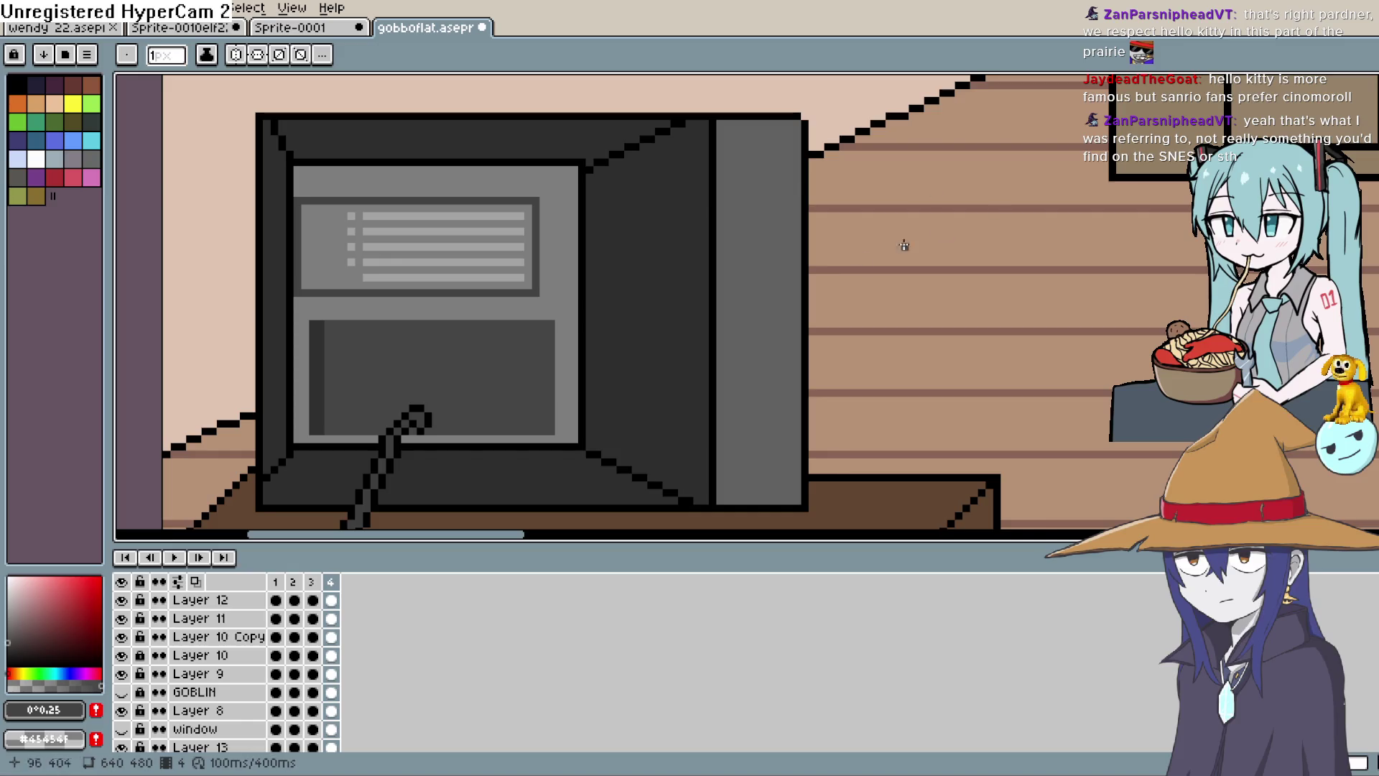
left_click(7, 646)
left_click_drag(540, 200, 563, 288)
key("z")
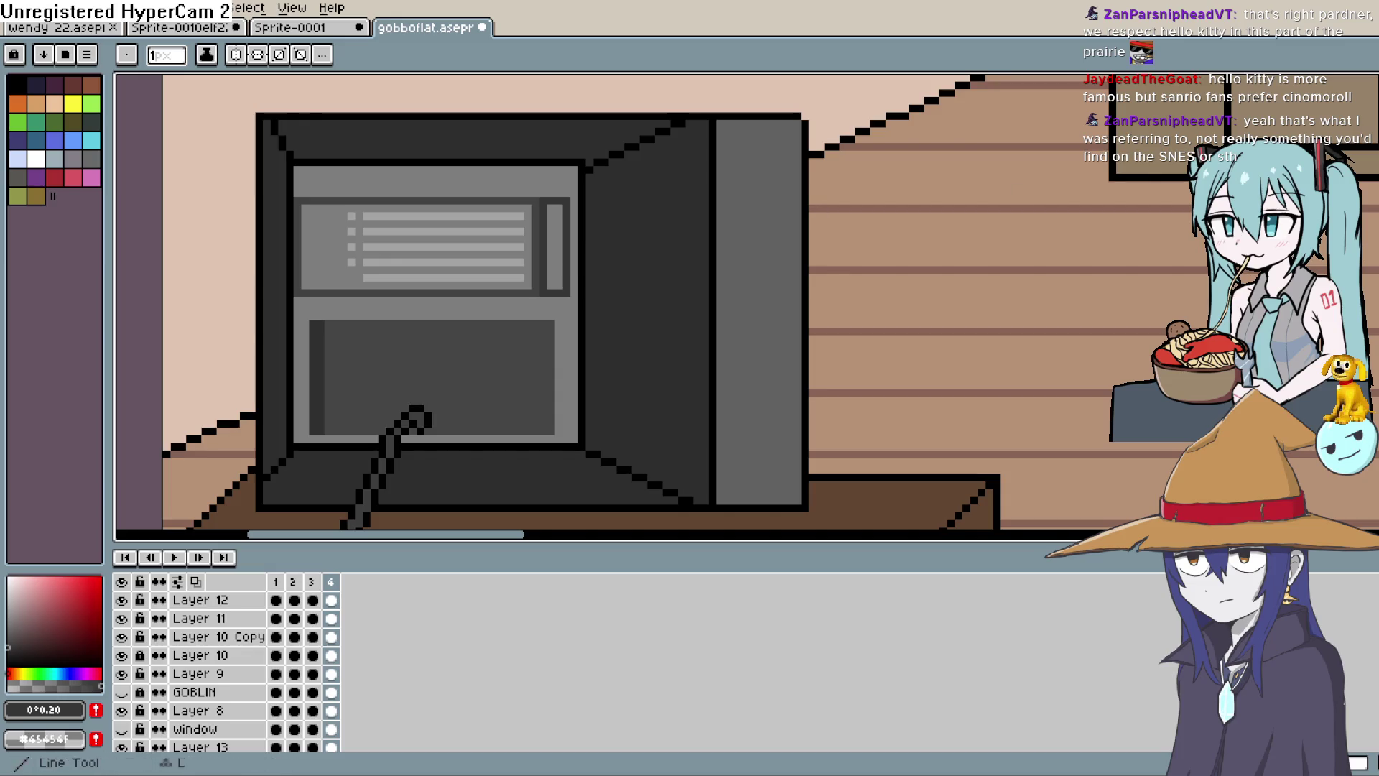
key("g")
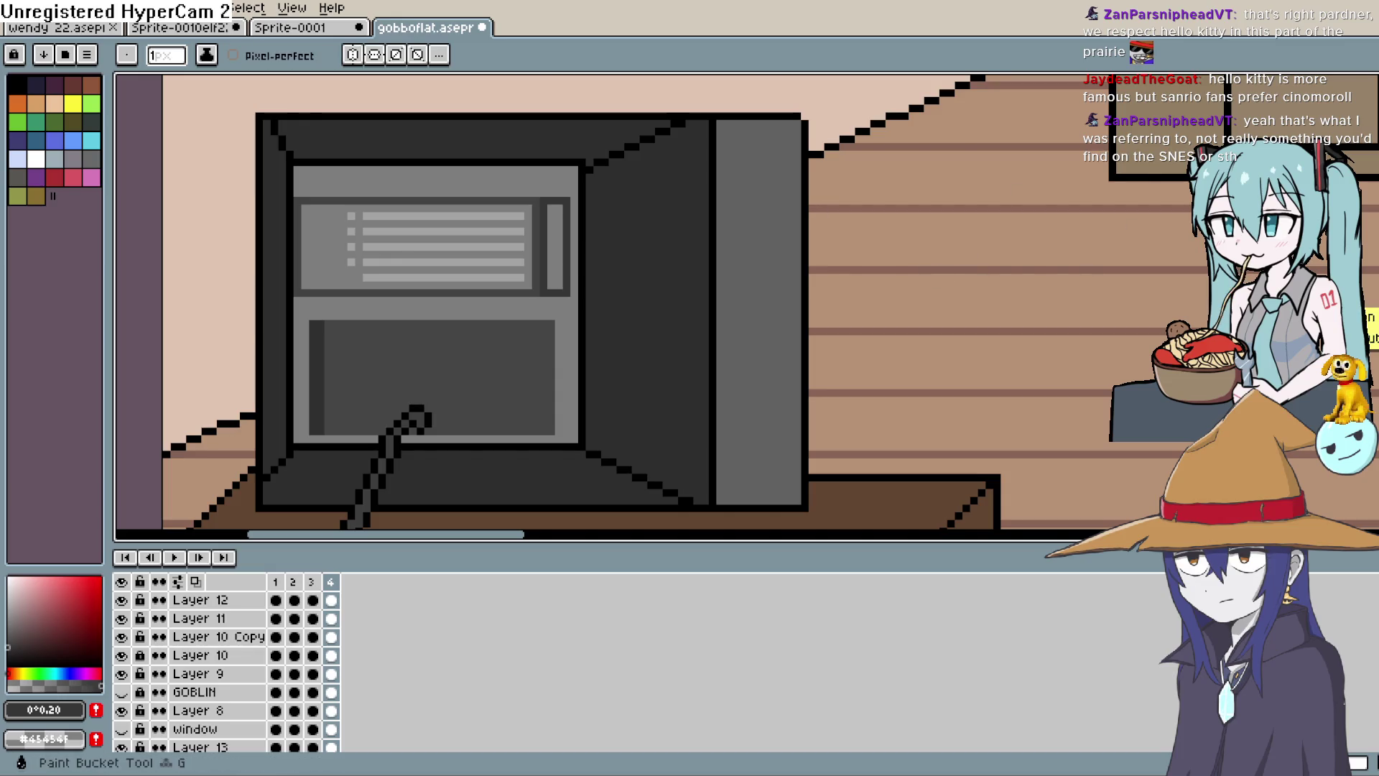
left_click(558, 237)
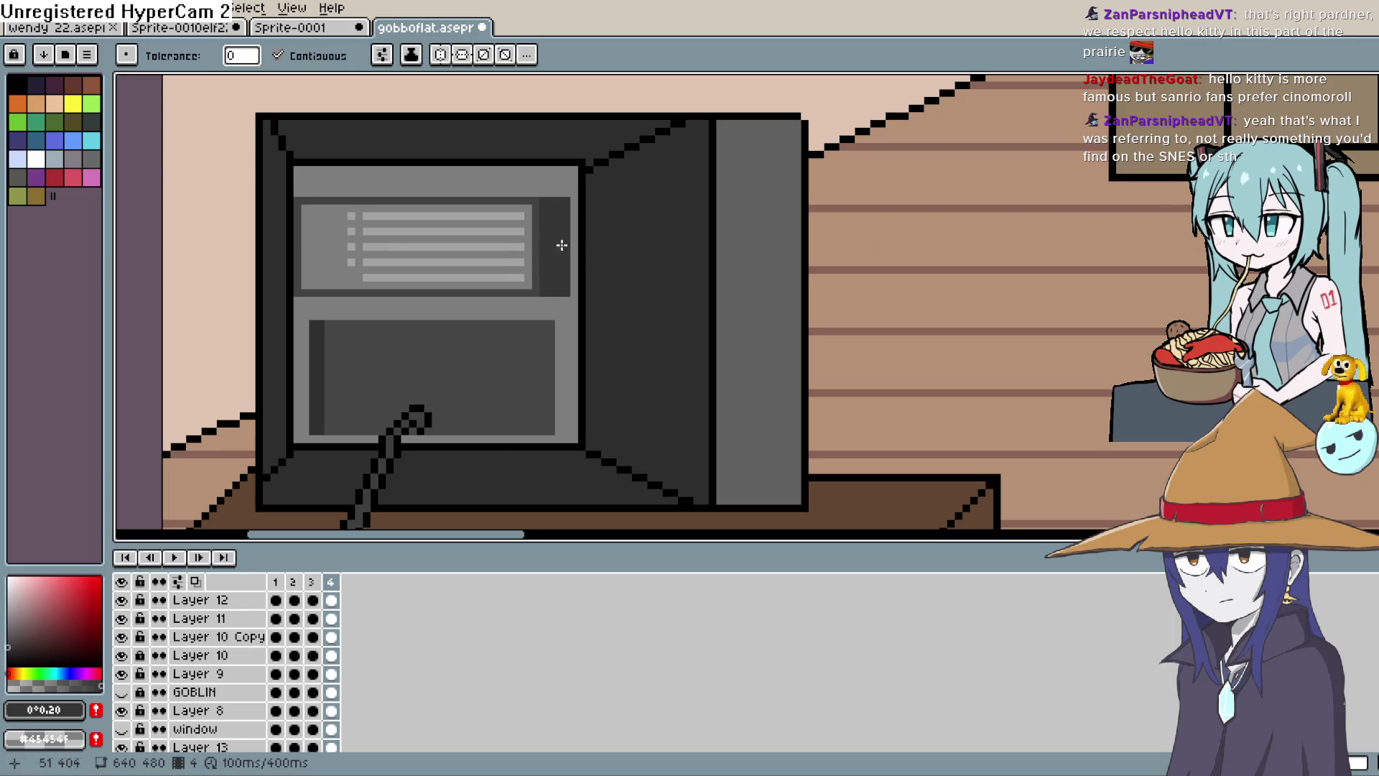
Fill the upper panel, its text lines and both bullet squares with dark grey #424242.
key("i")
left_click(543, 231)
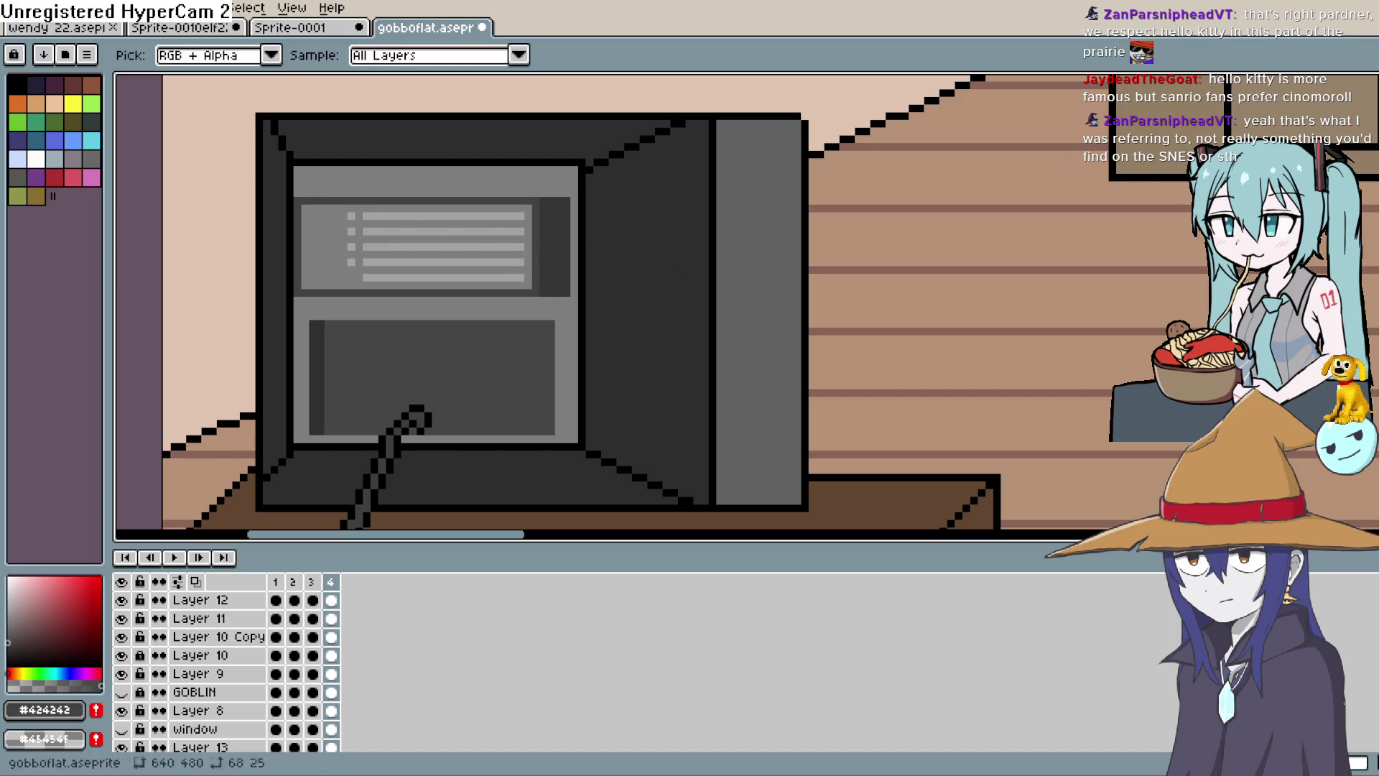
key("g")
left_click(524, 241)
left_click(522, 247)
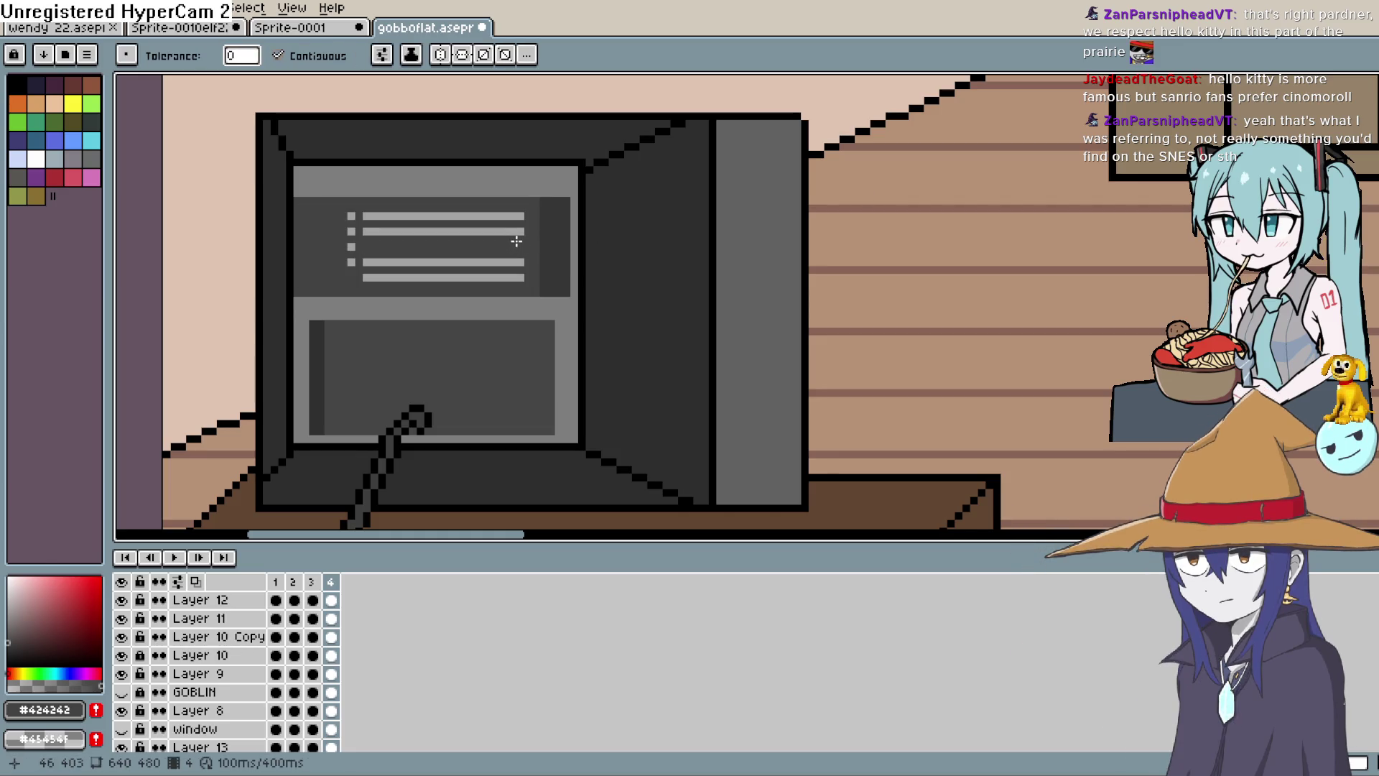
left_click(507, 275)
left_click(507, 262)
left_click(350, 262)
left_click(350, 247)
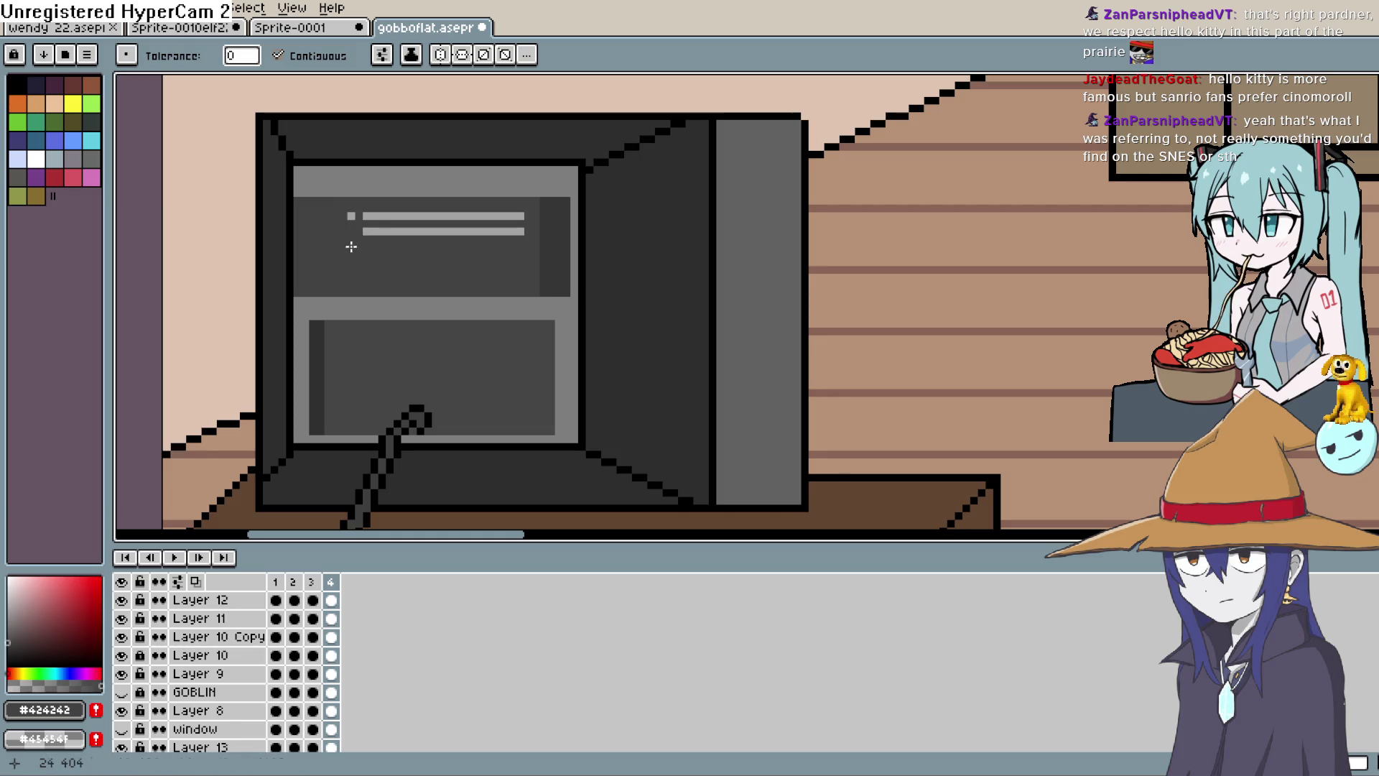
left_click(379, 215)
left_click(394, 231)
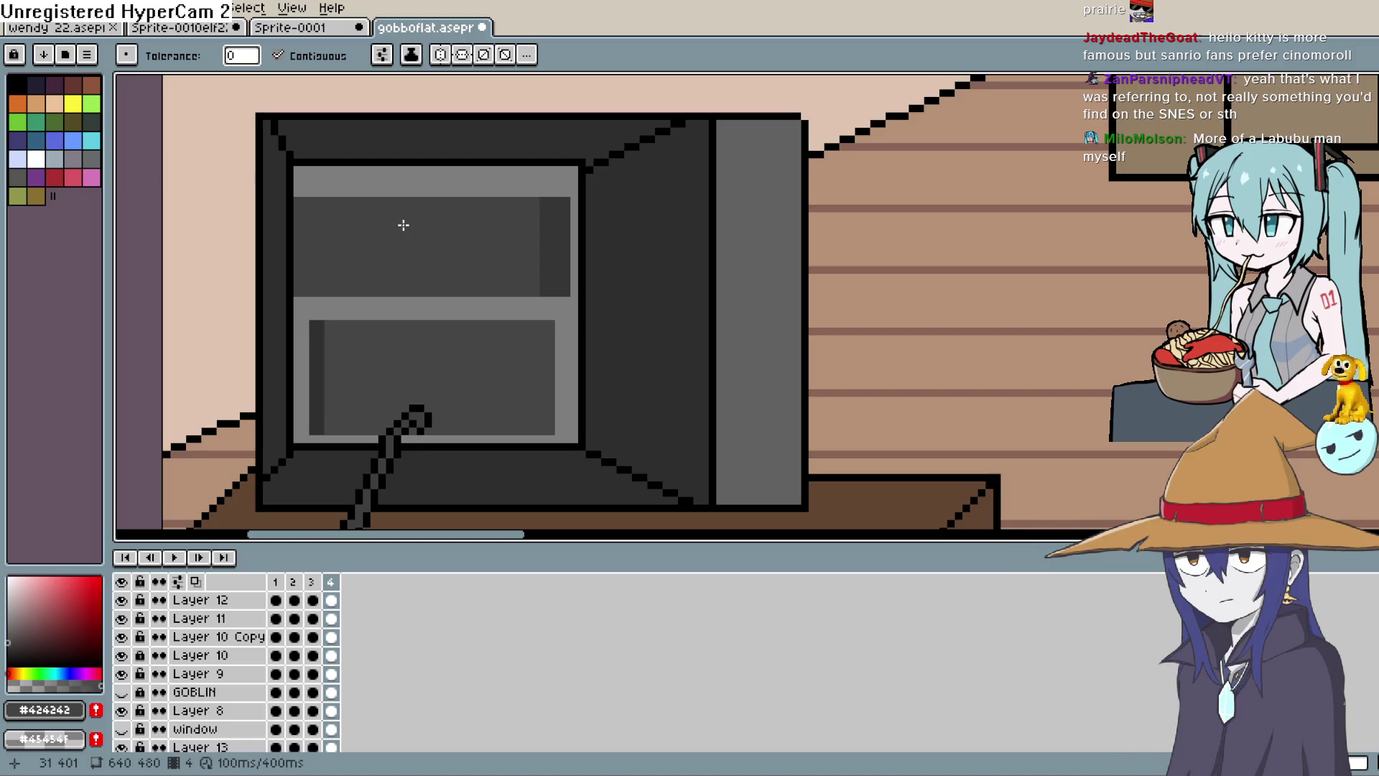
Sample #7e7e7e and pencil a light grey vertical strip down the upper panel's left edge.
key("i")
left_click(557, 173)
key("b")
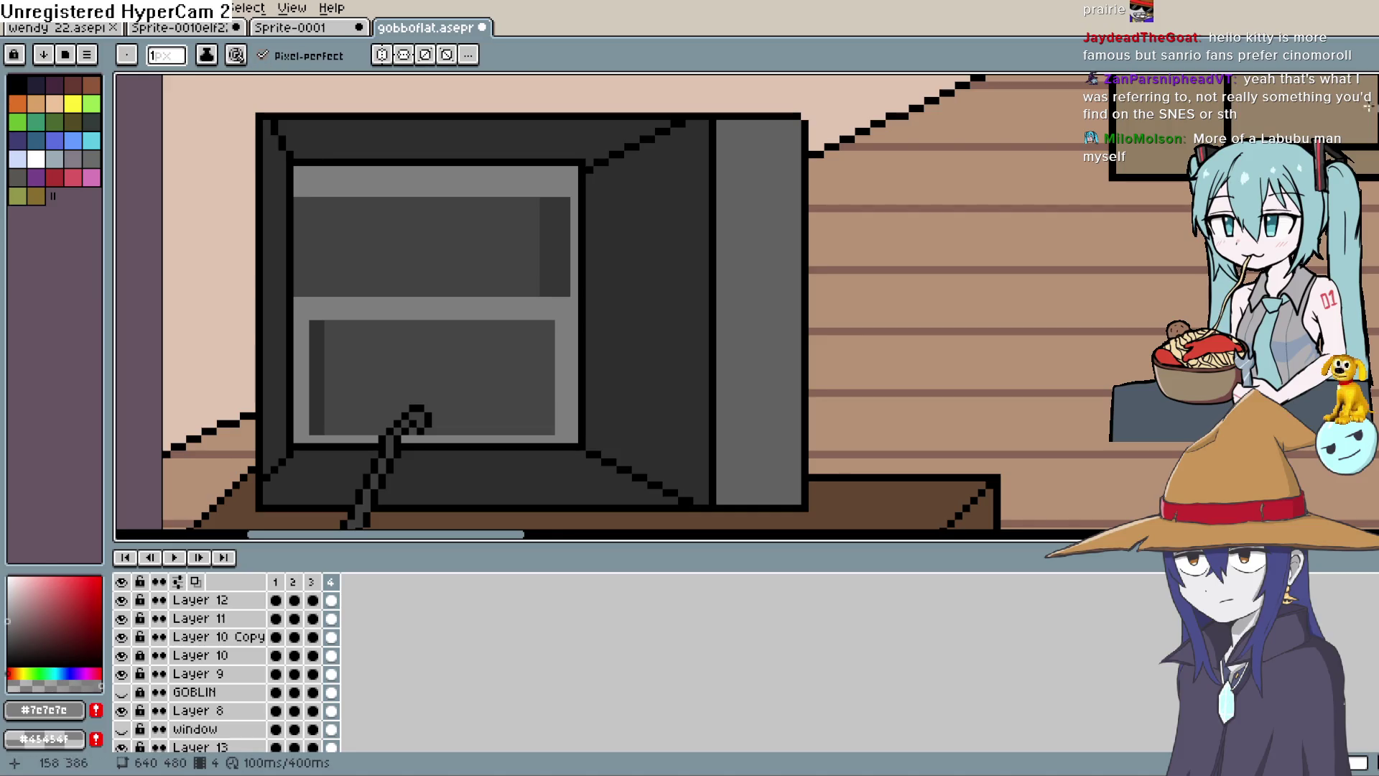
left_click_drag(296, 199, 296, 294)
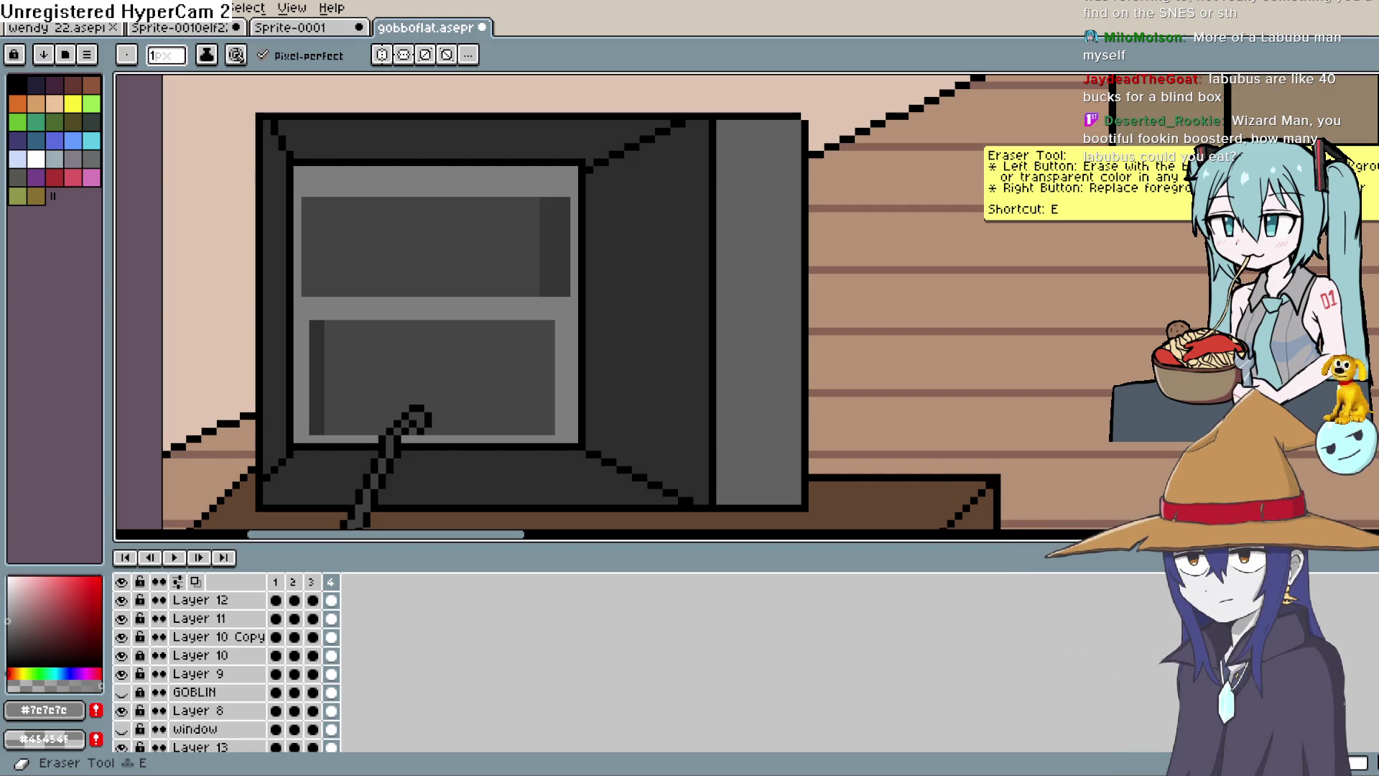
key("b")
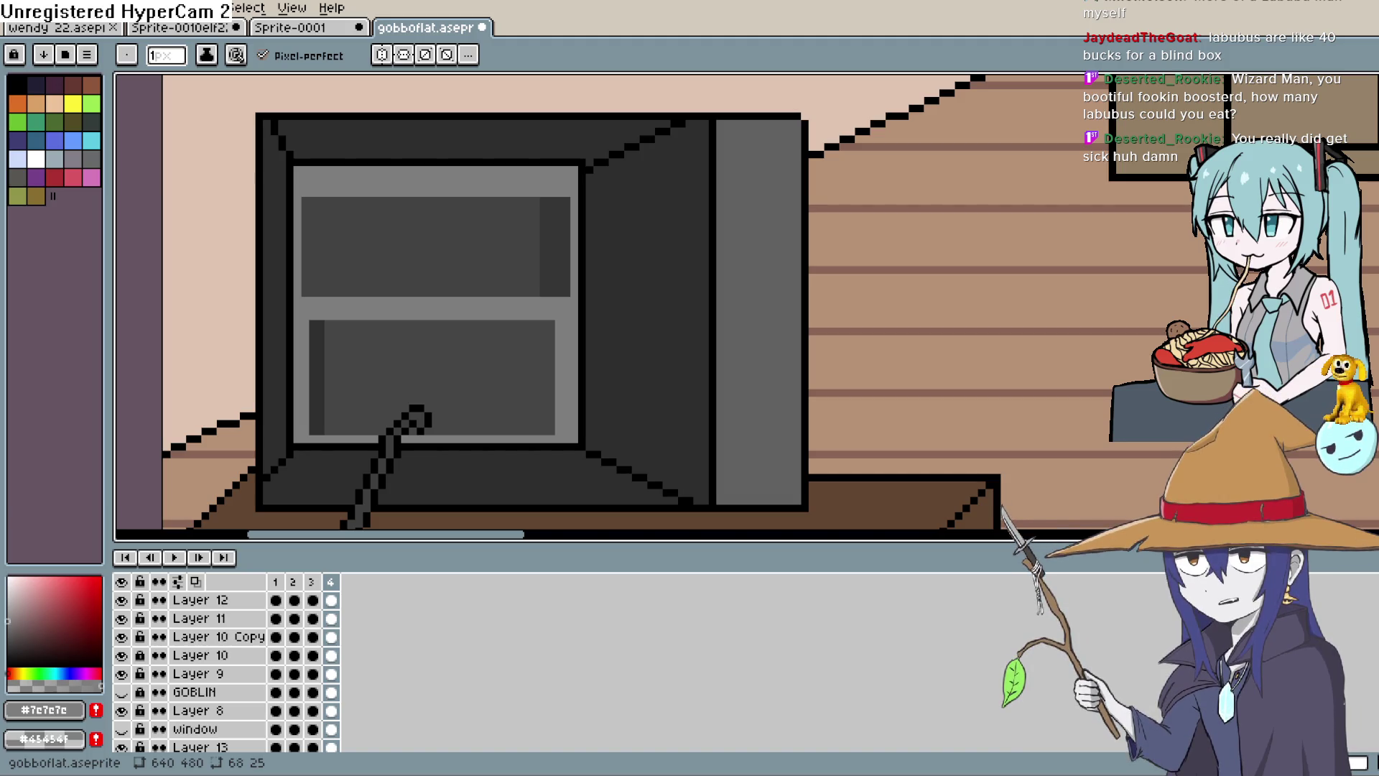
Select the upper panel's right part with its dark strip and nudge it one pixel left, then deselect.
left_click_drag(642, 295, 671, 294)
key("alt")
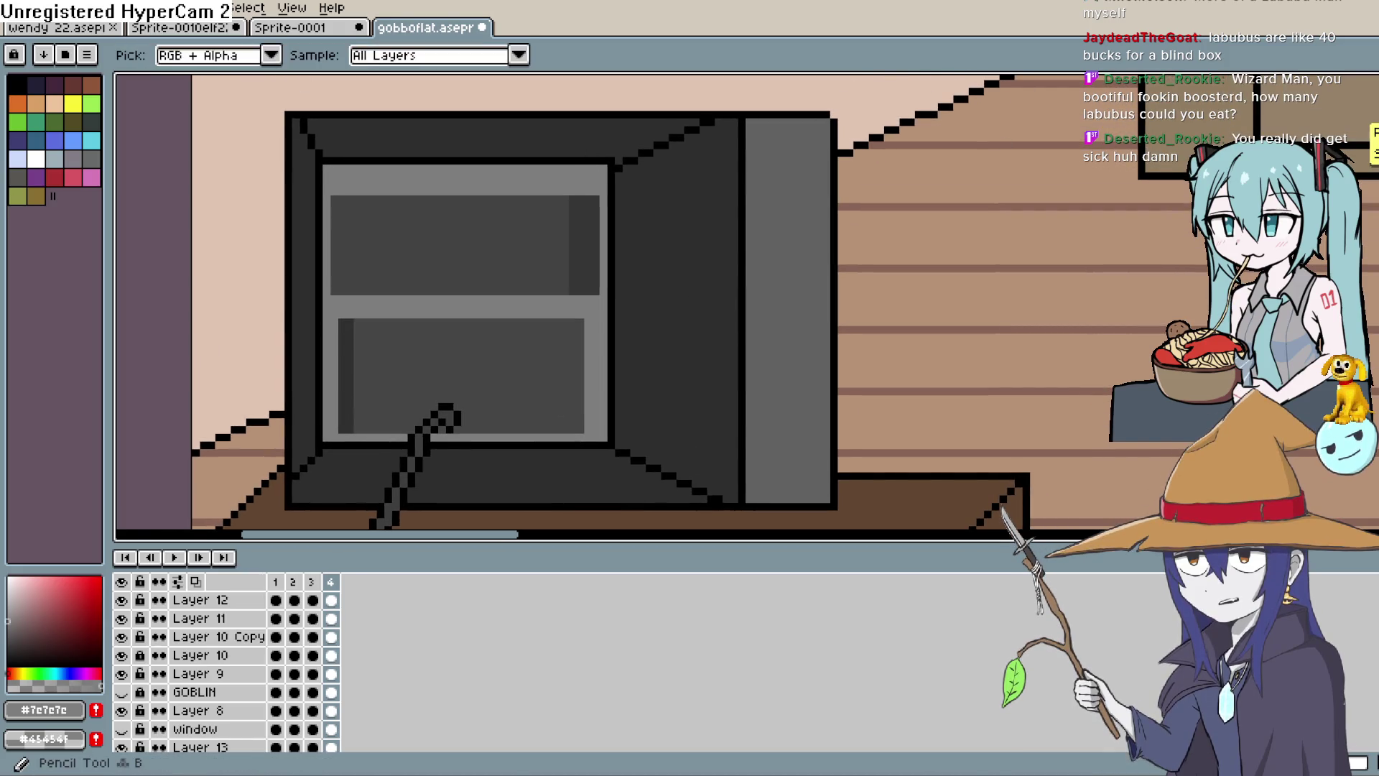
key("m")
mouse_move(595, 180)
left_mouse_down()
mouse_move(594, 230)
mouse_move(495, 314)
left_mouse_up()
left_click_drag(563, 278, 553, 278)
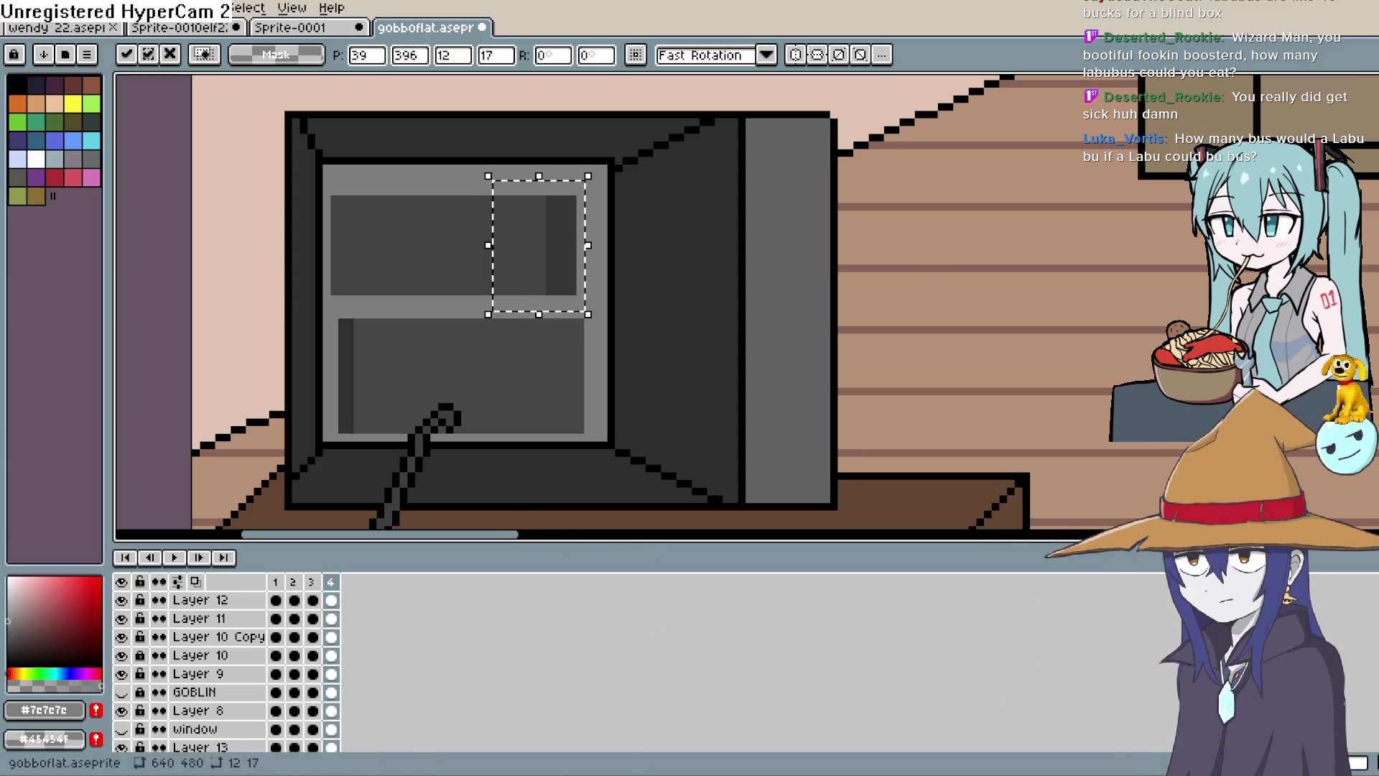
left_click(477, 208, "alt")
key("e")
key("ctrl+d")
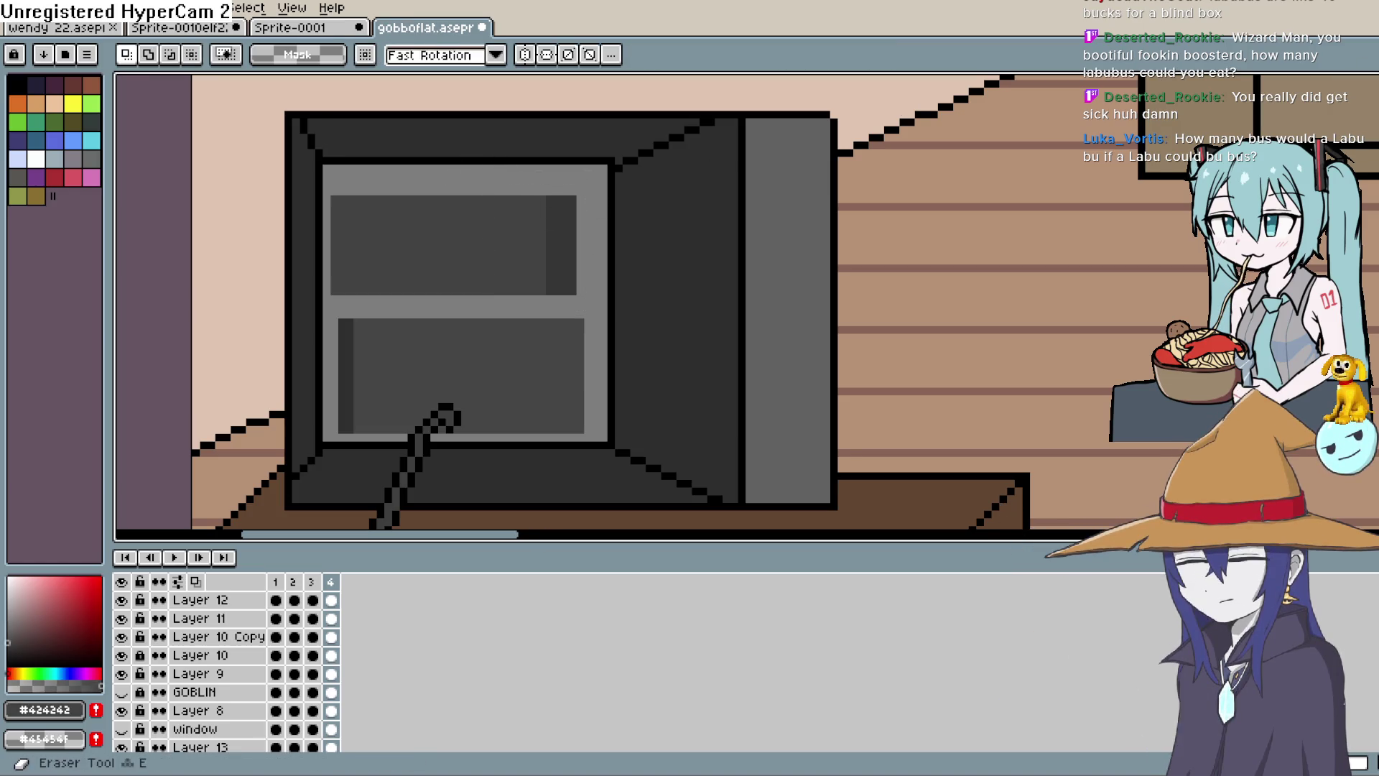
key("i")
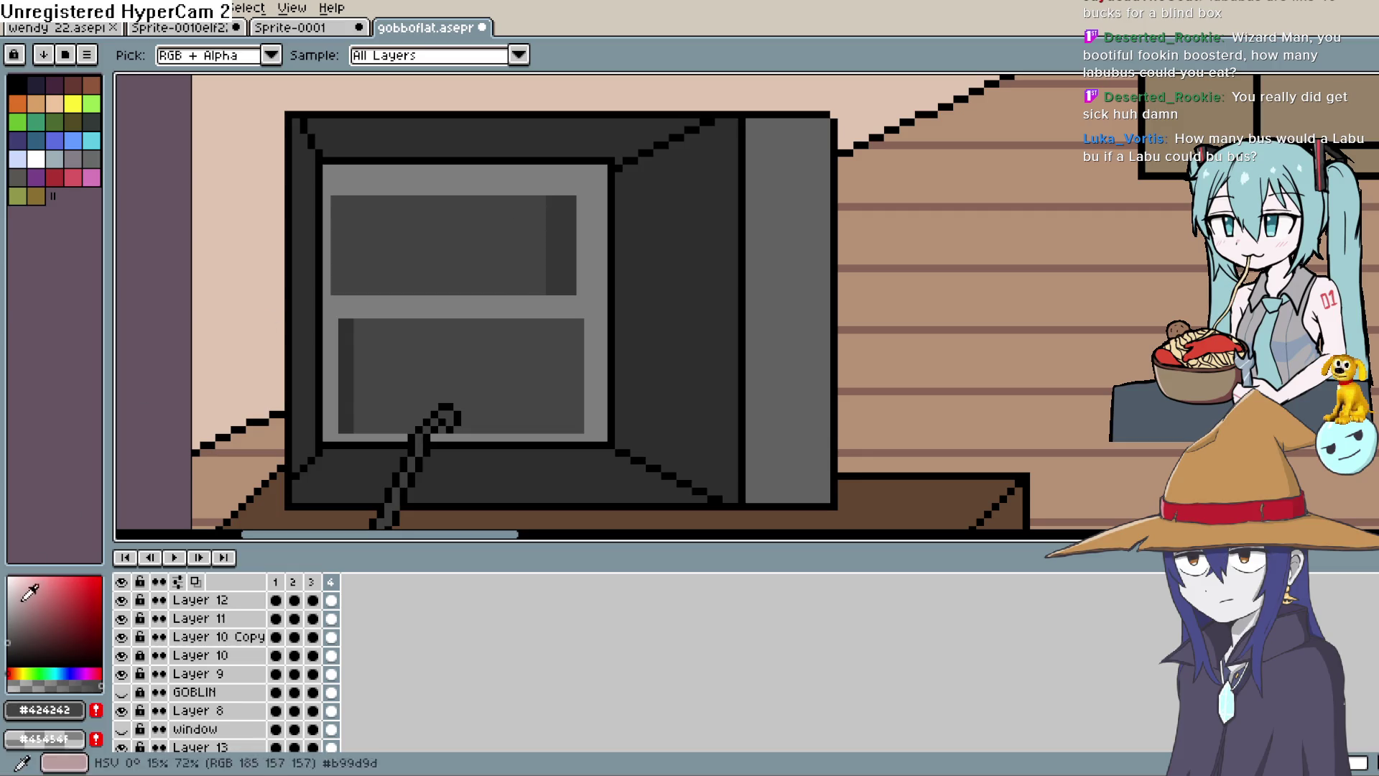
key("g")
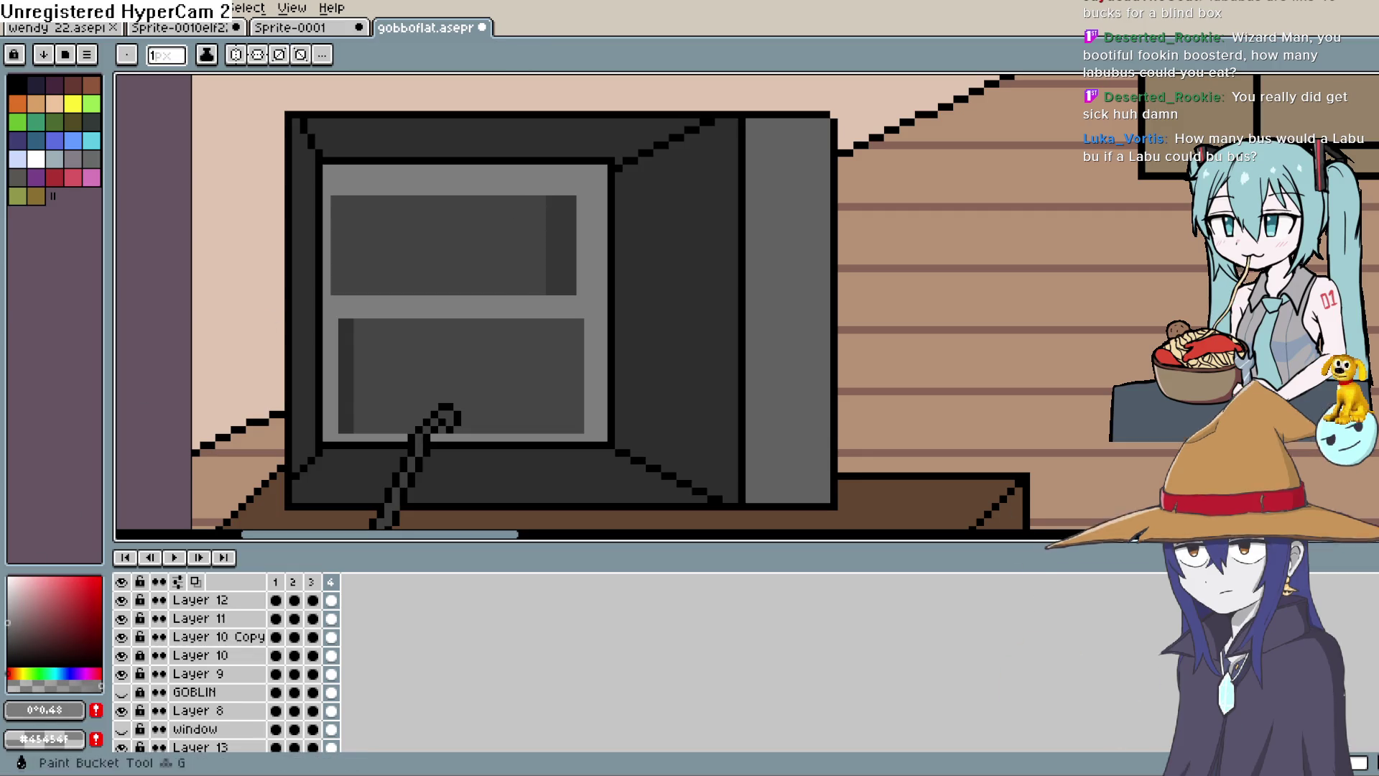
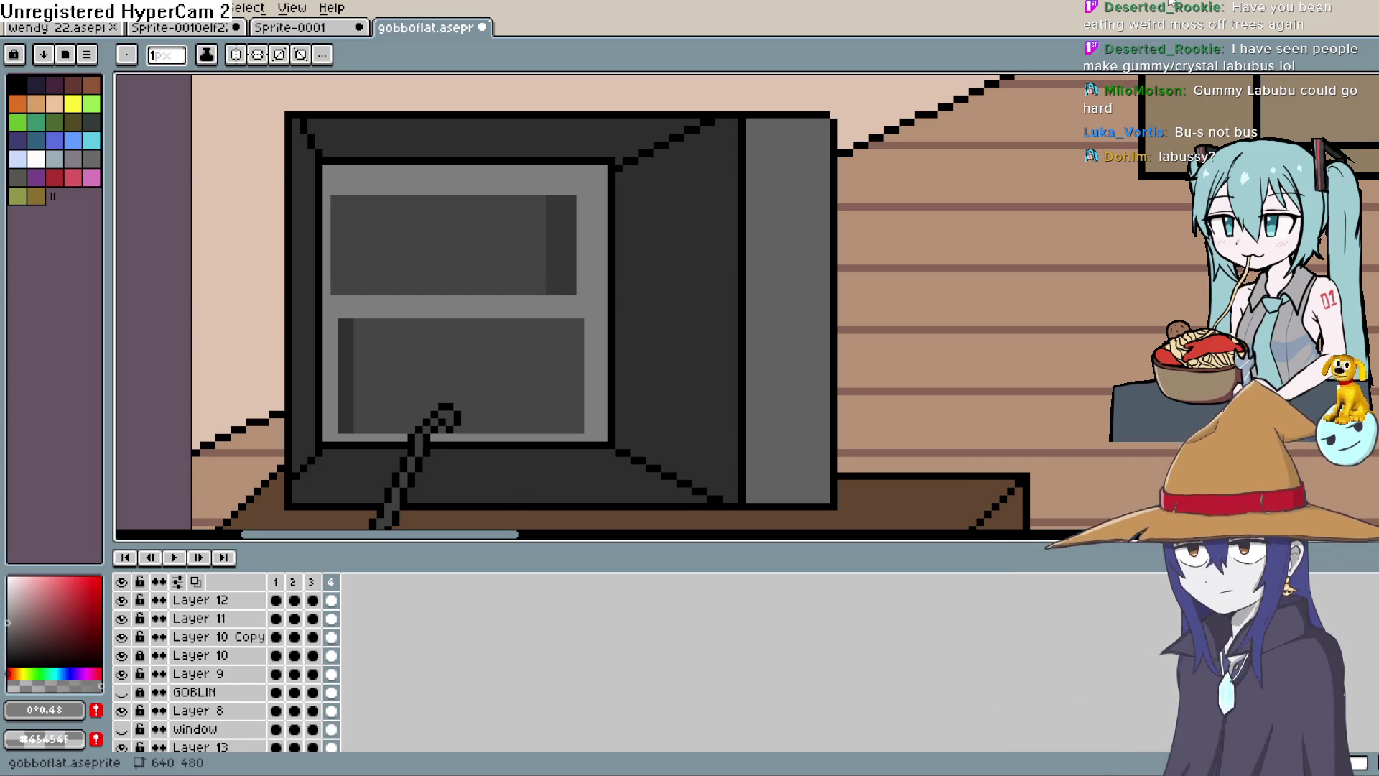
Sample the TV frame grey, lighten it, and fill the lower screen panel with it.
key("space")
left_click_drag(607, 271, 608, 256)
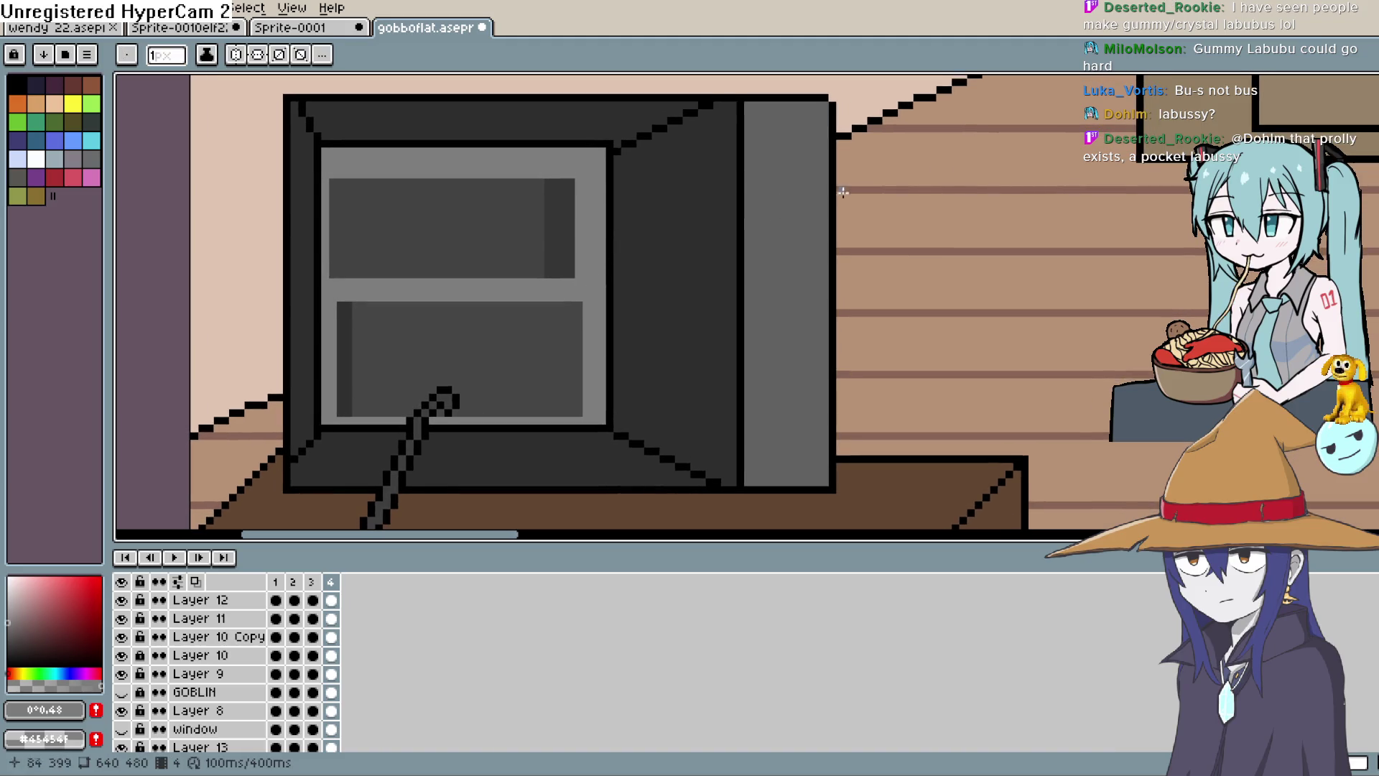
key("i")
left_click(581, 283)
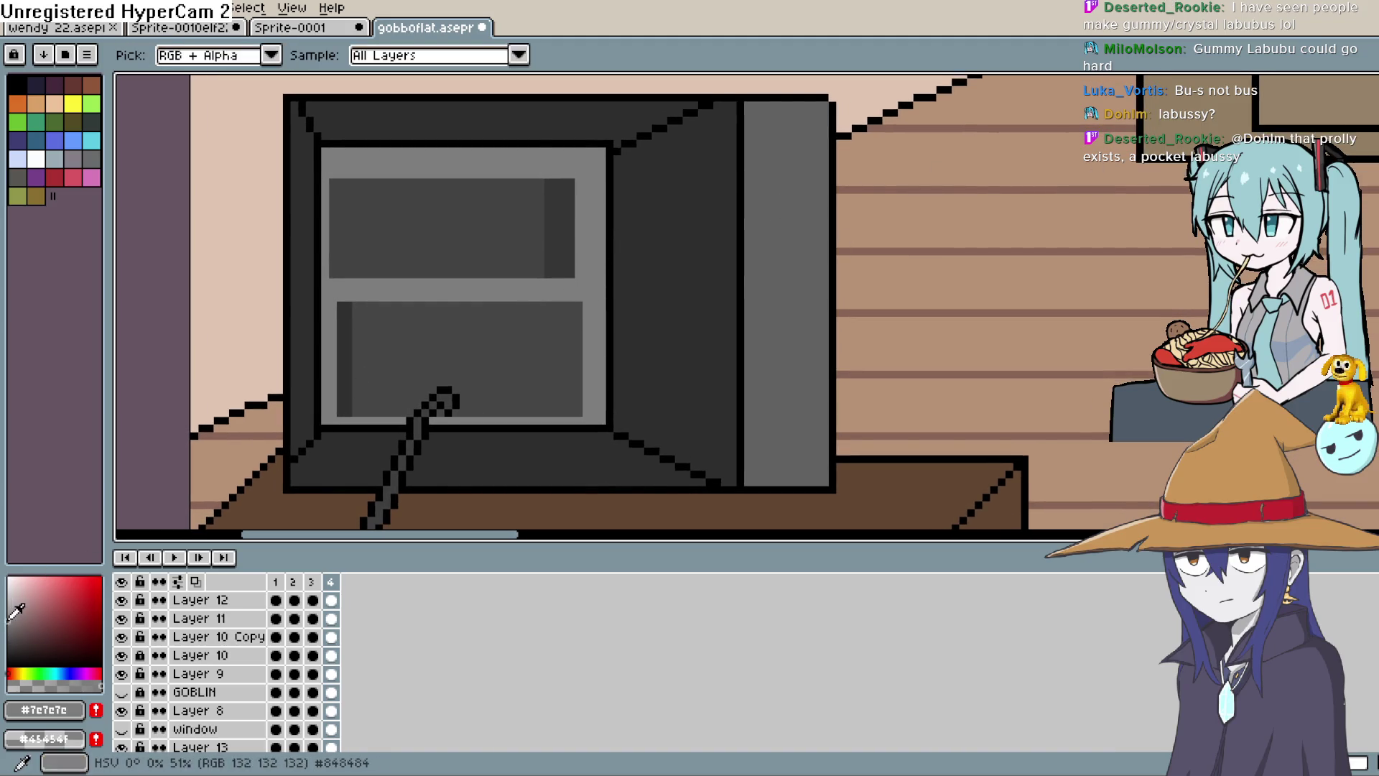
left_click(13, 611)
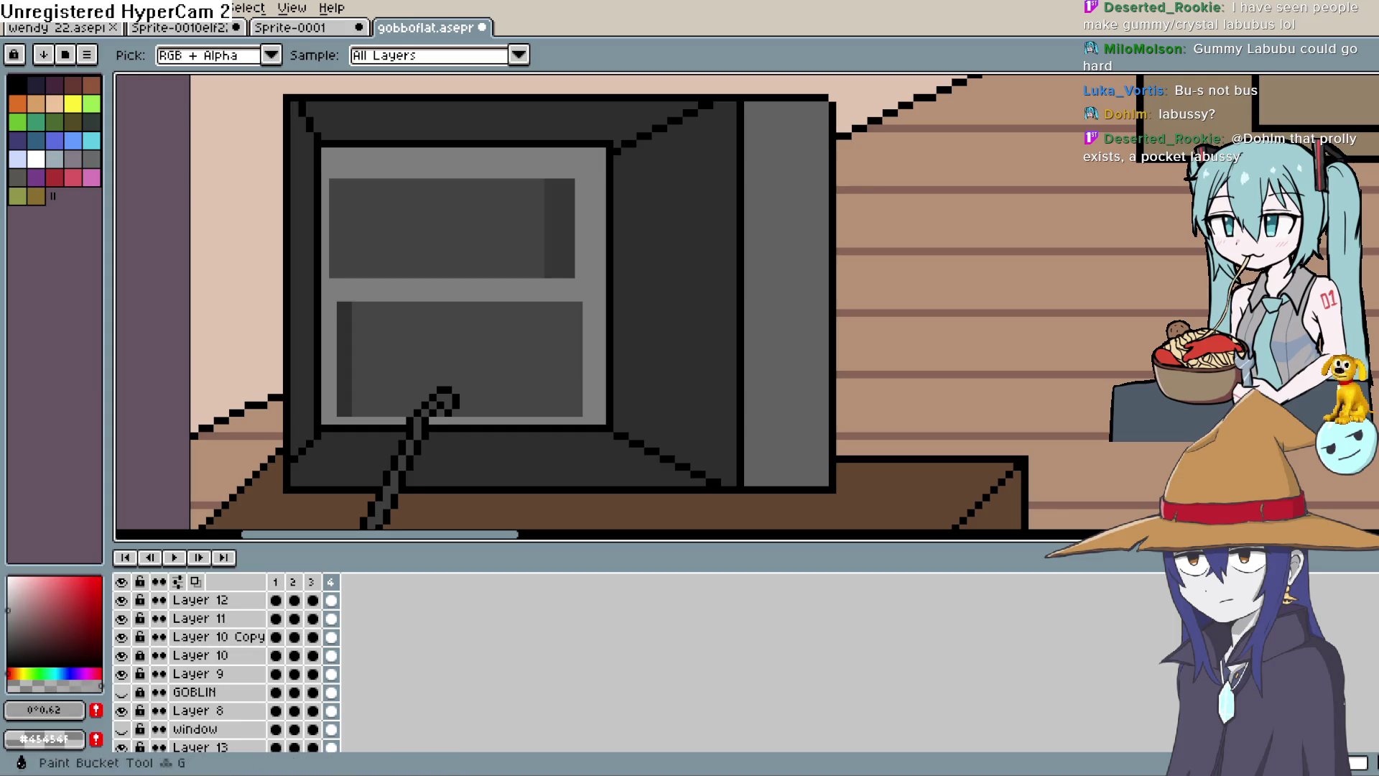
key("g")
left_click(515, 356)
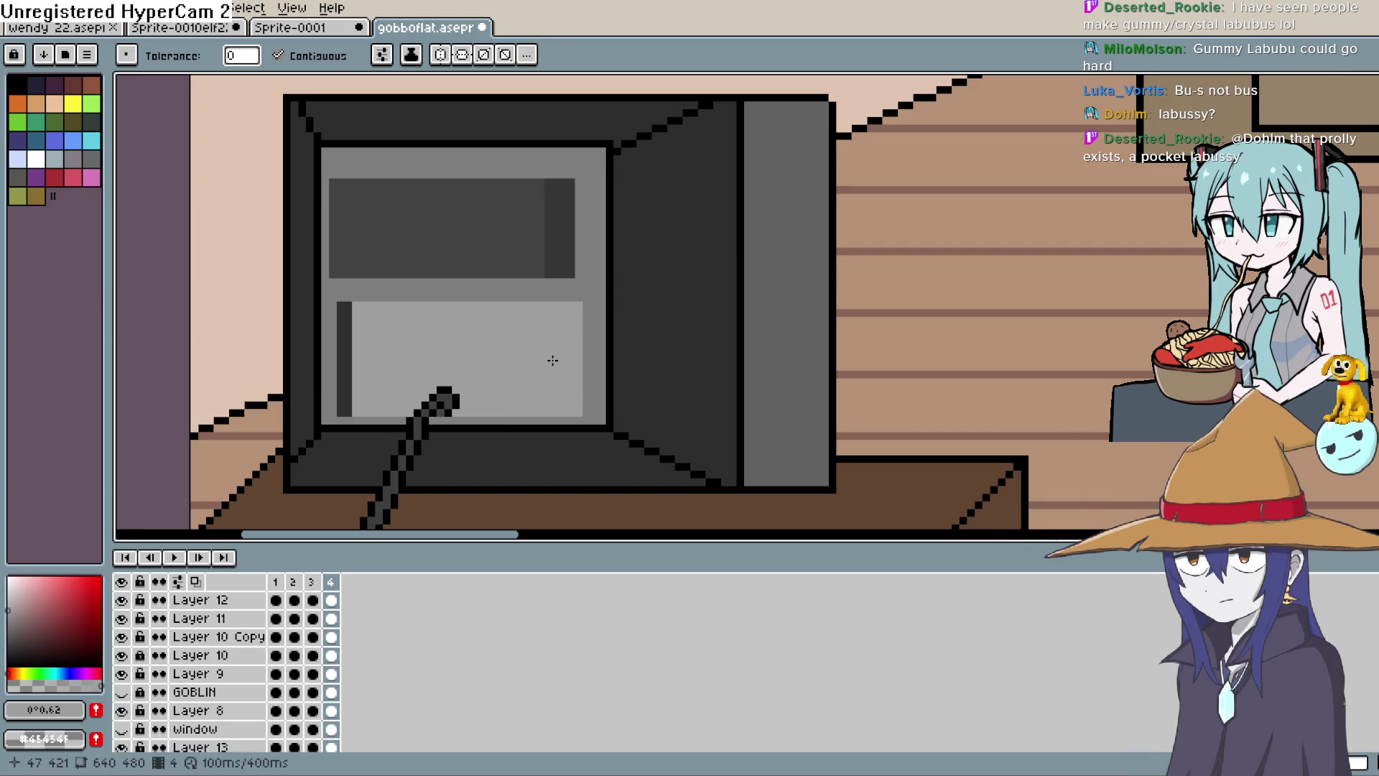
Try a darker grey fill on the lower panel, then undo it to keep the lighter shade.
left_click_drag(575, 335, 546, 338)
key("w")
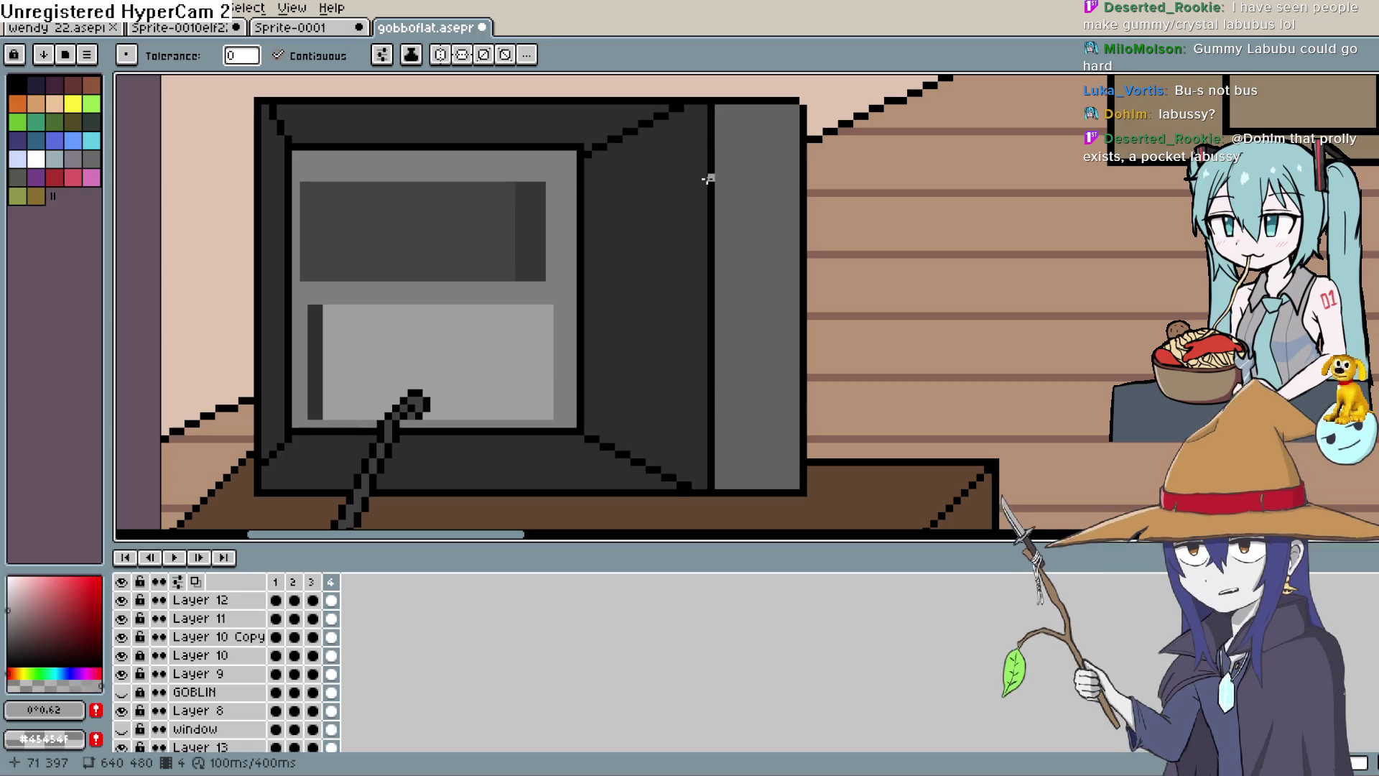
left_click(10, 614)
left_click(8, 620)
key("g")
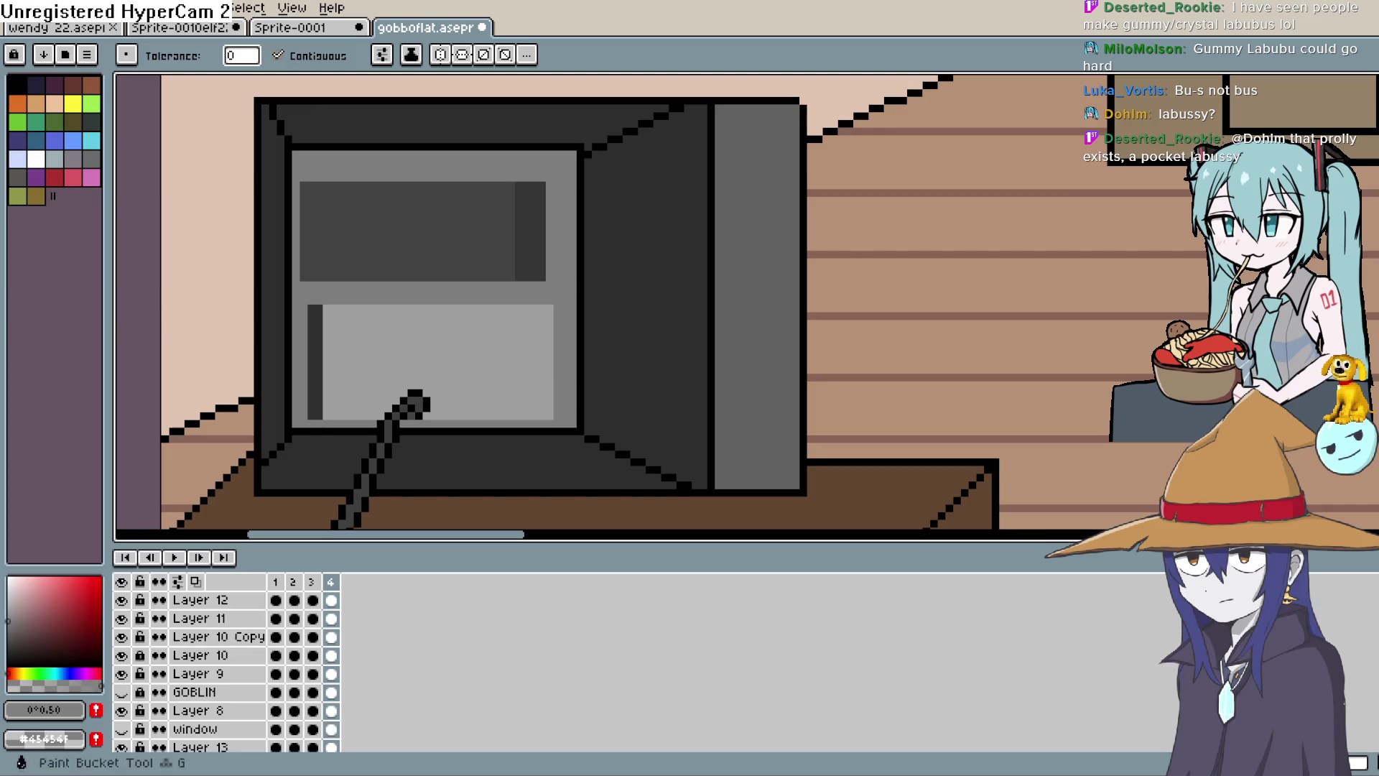
left_click(471, 359)
key("ctrl+z")
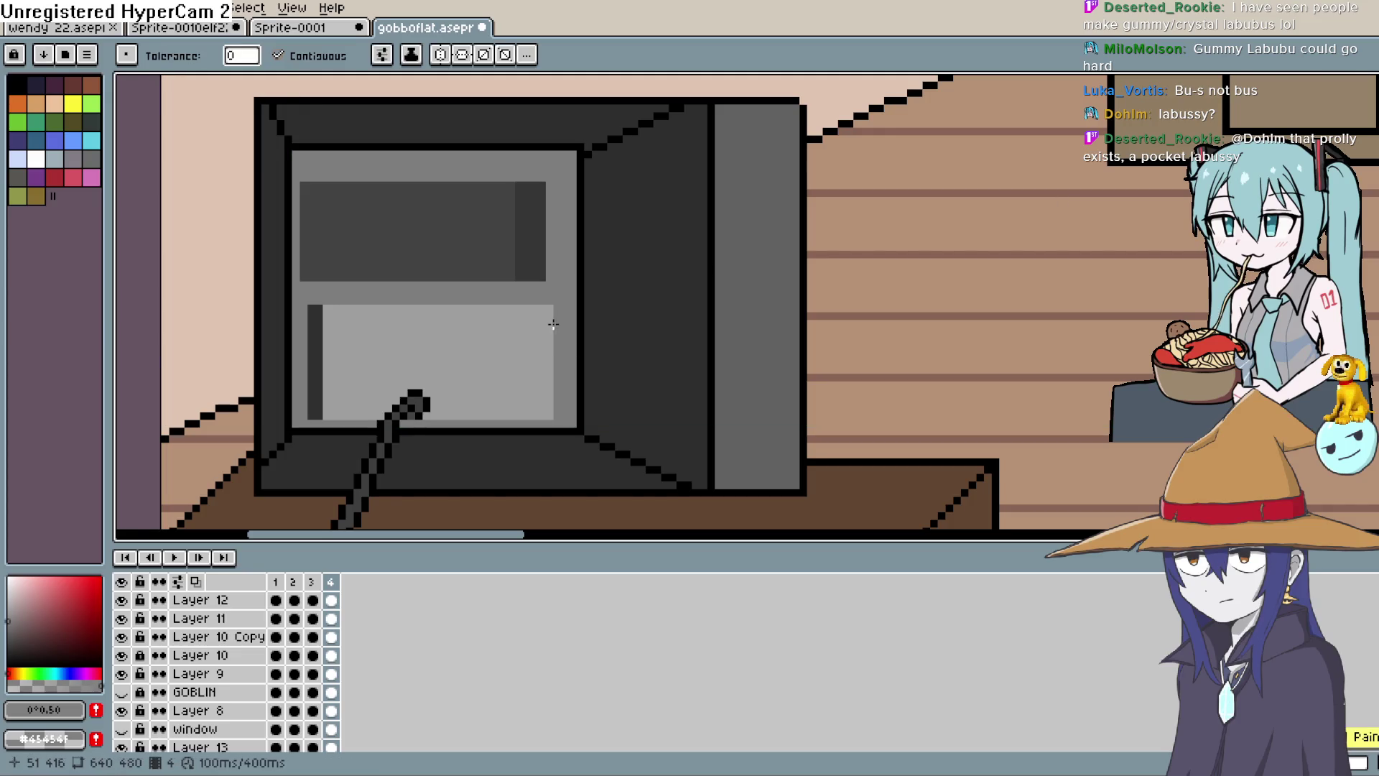
left_click_drag(552, 324, 529, 352)
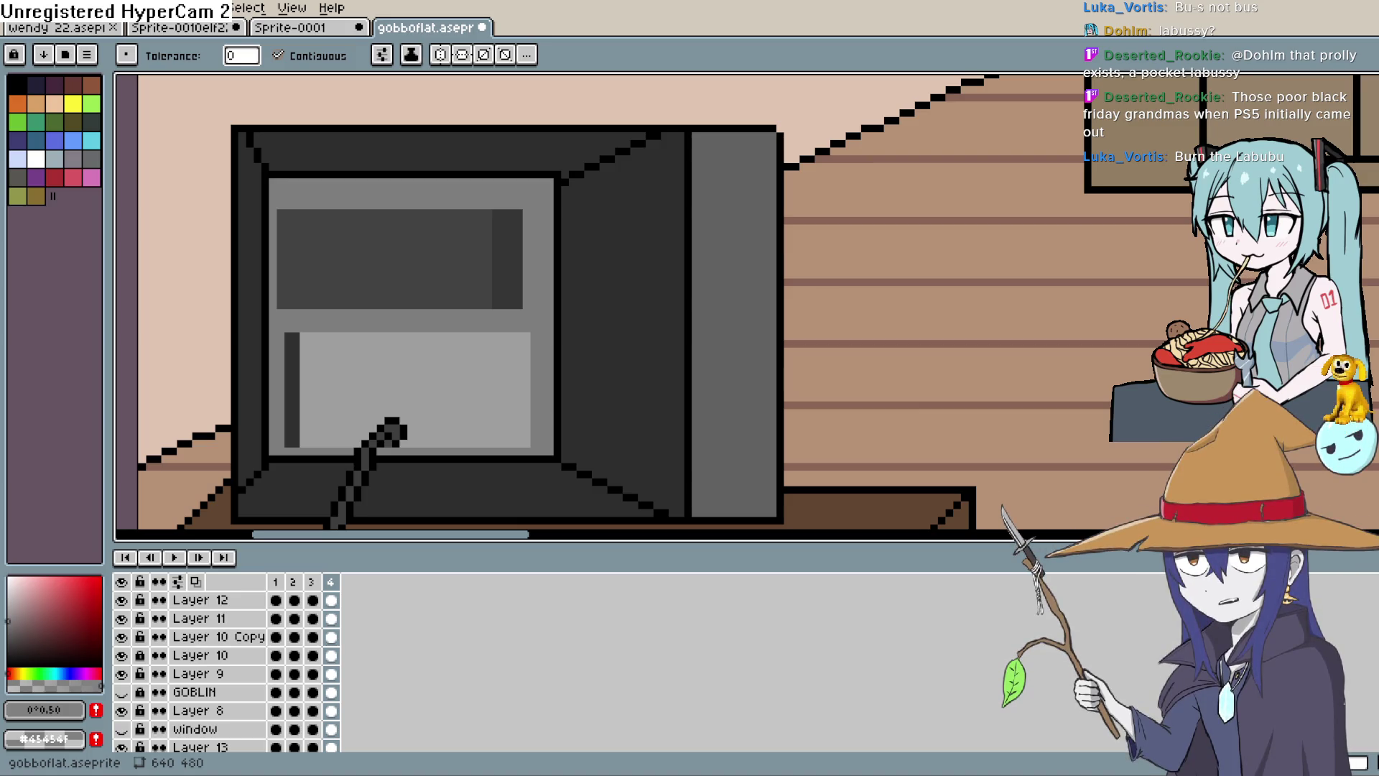
Sample the upper panel's dark grey and try filling its right-edge strip, then undo.
left_click_drag(502, 357, 528, 362)
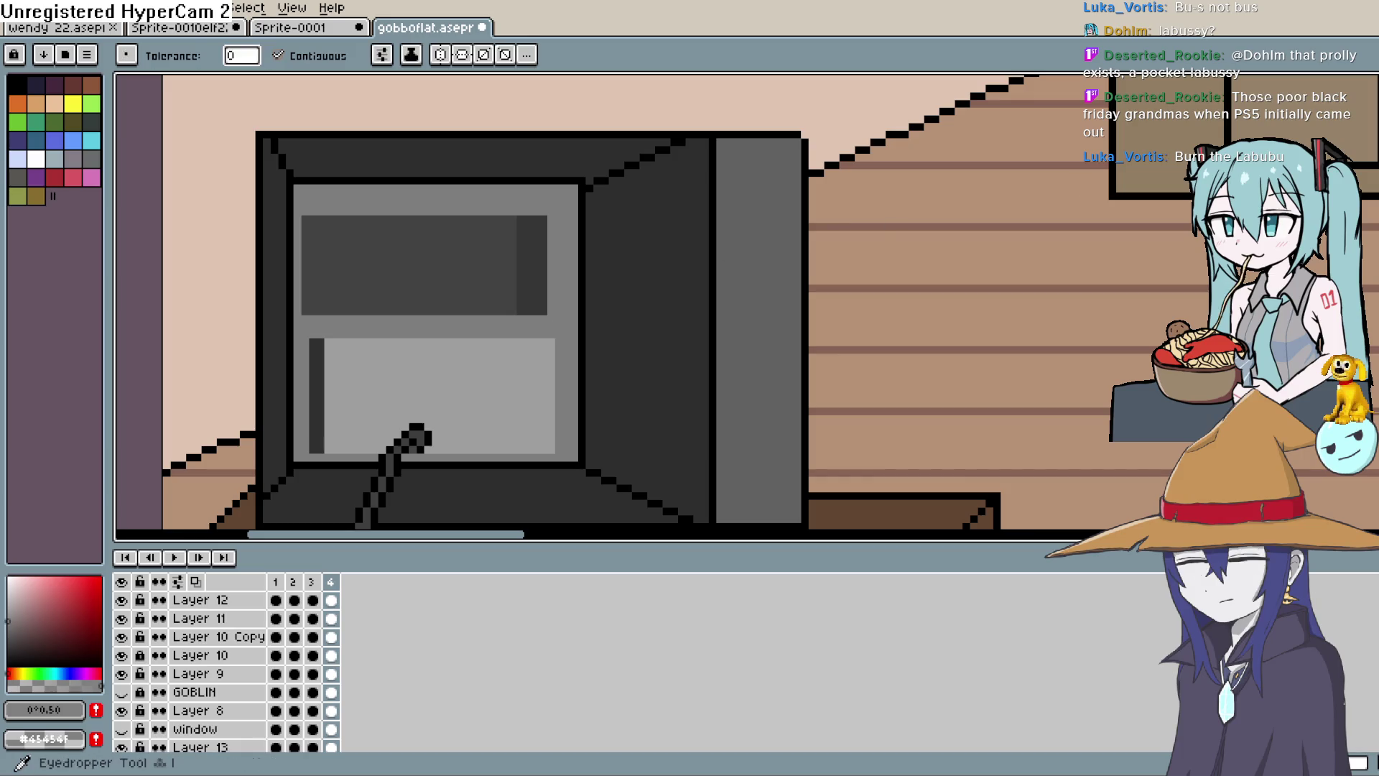
left_click(493, 219)
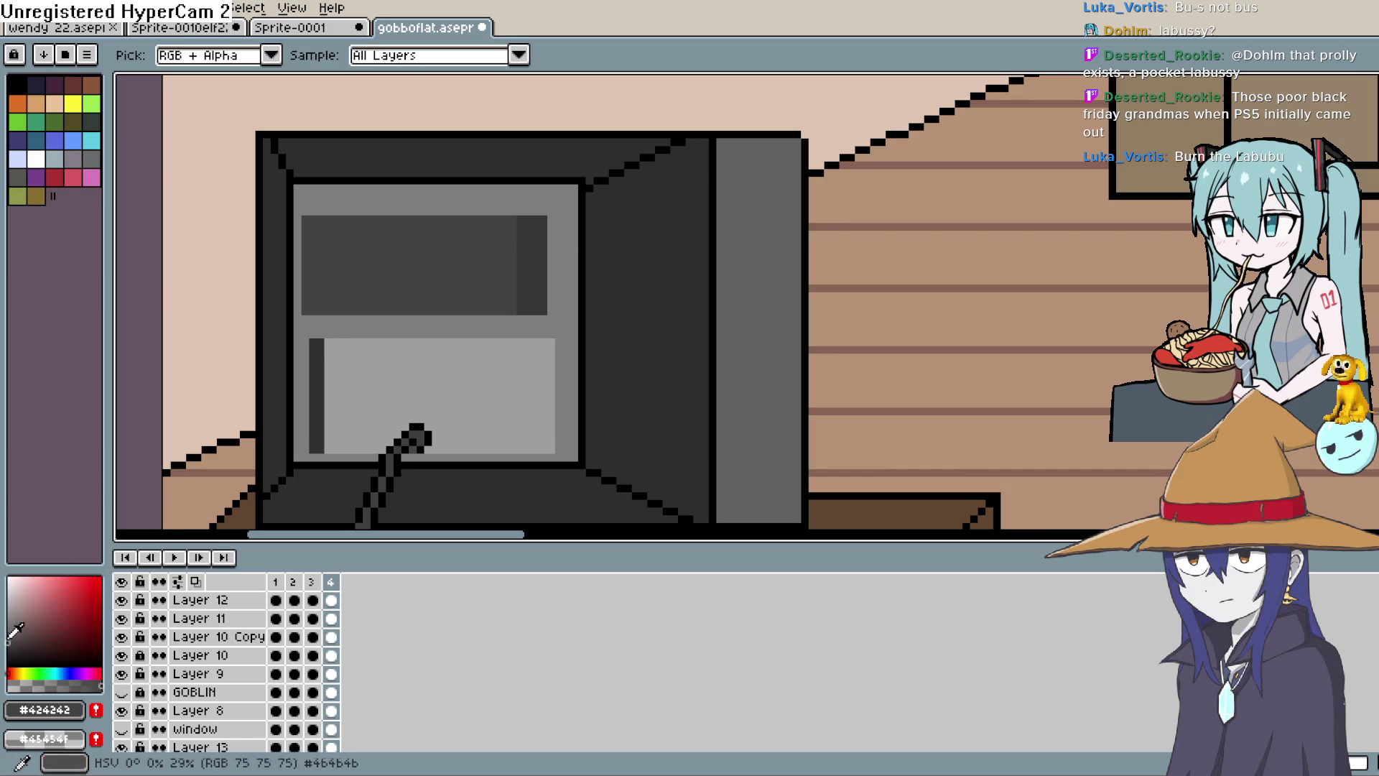
key("b")
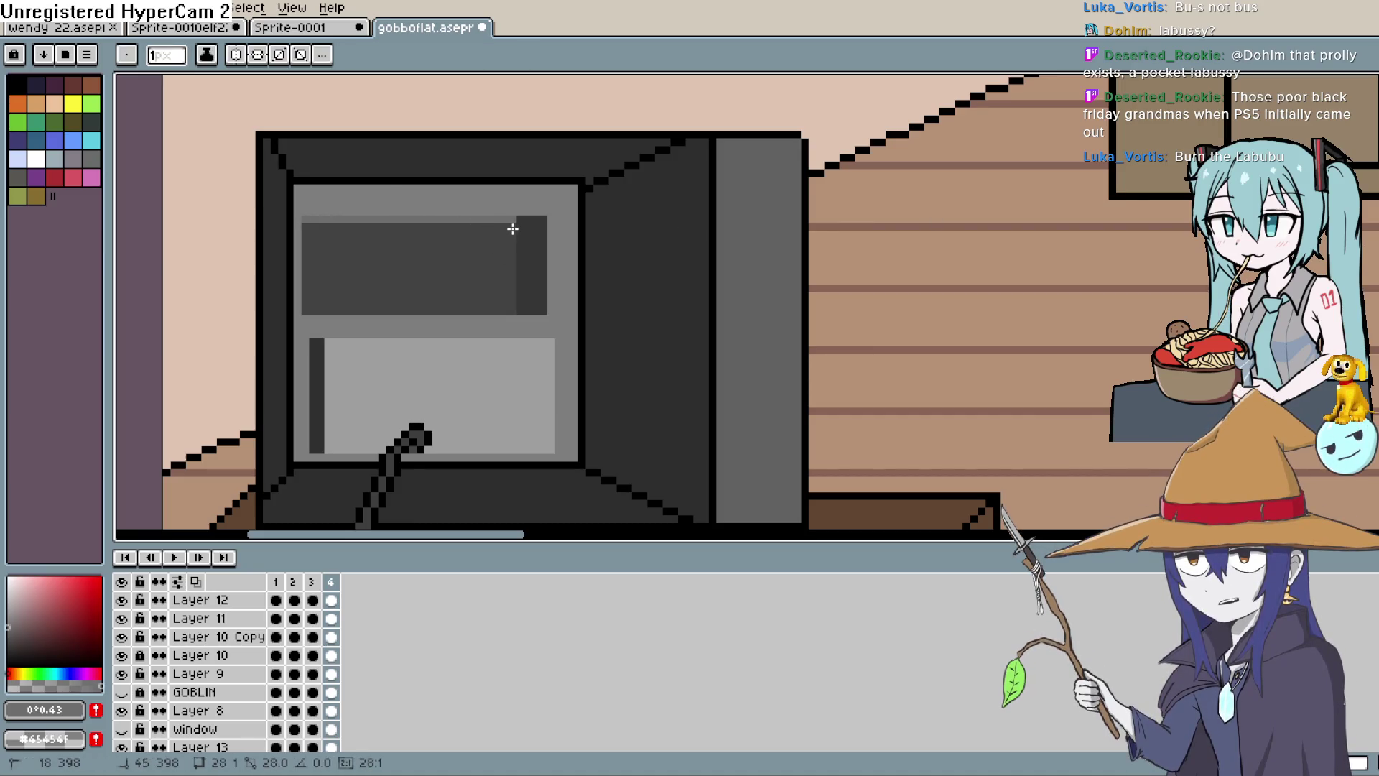
key("alt")
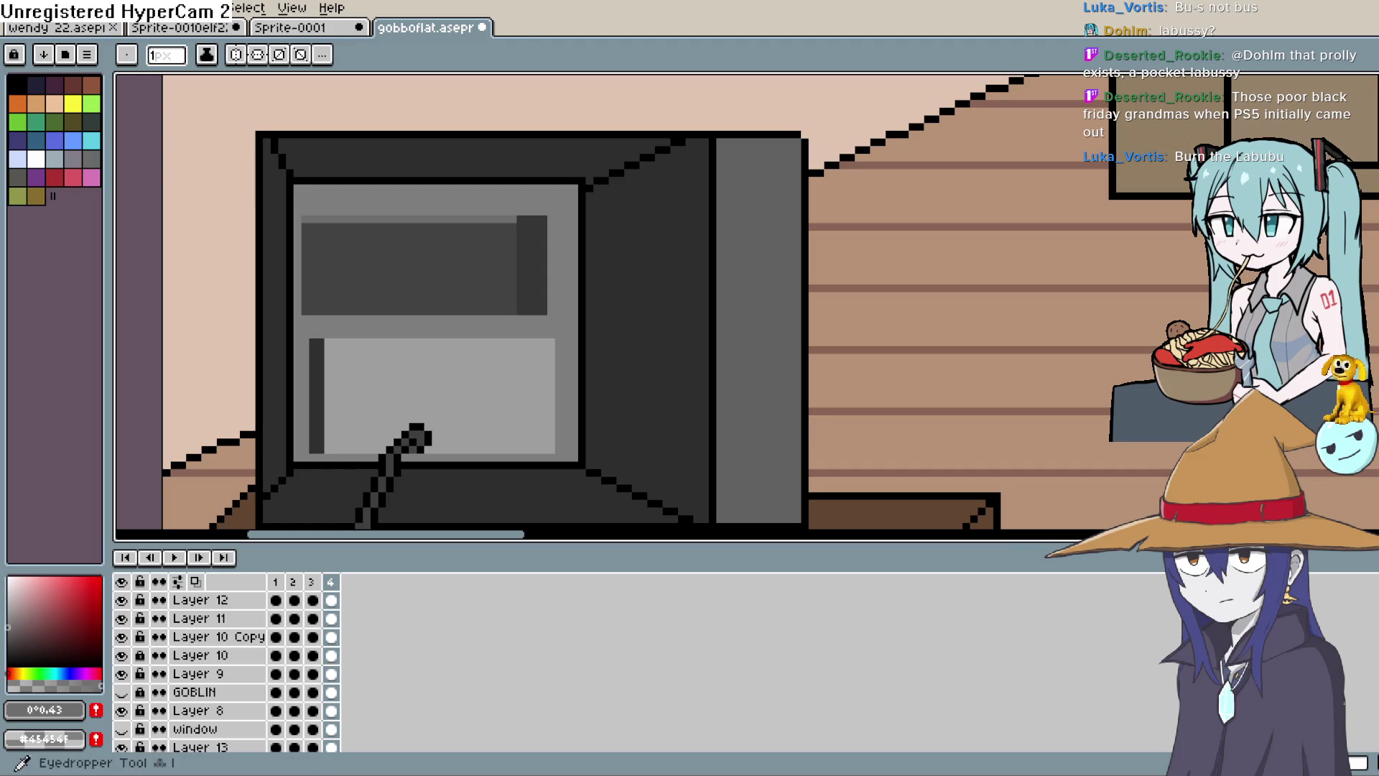
left_click(520, 247)
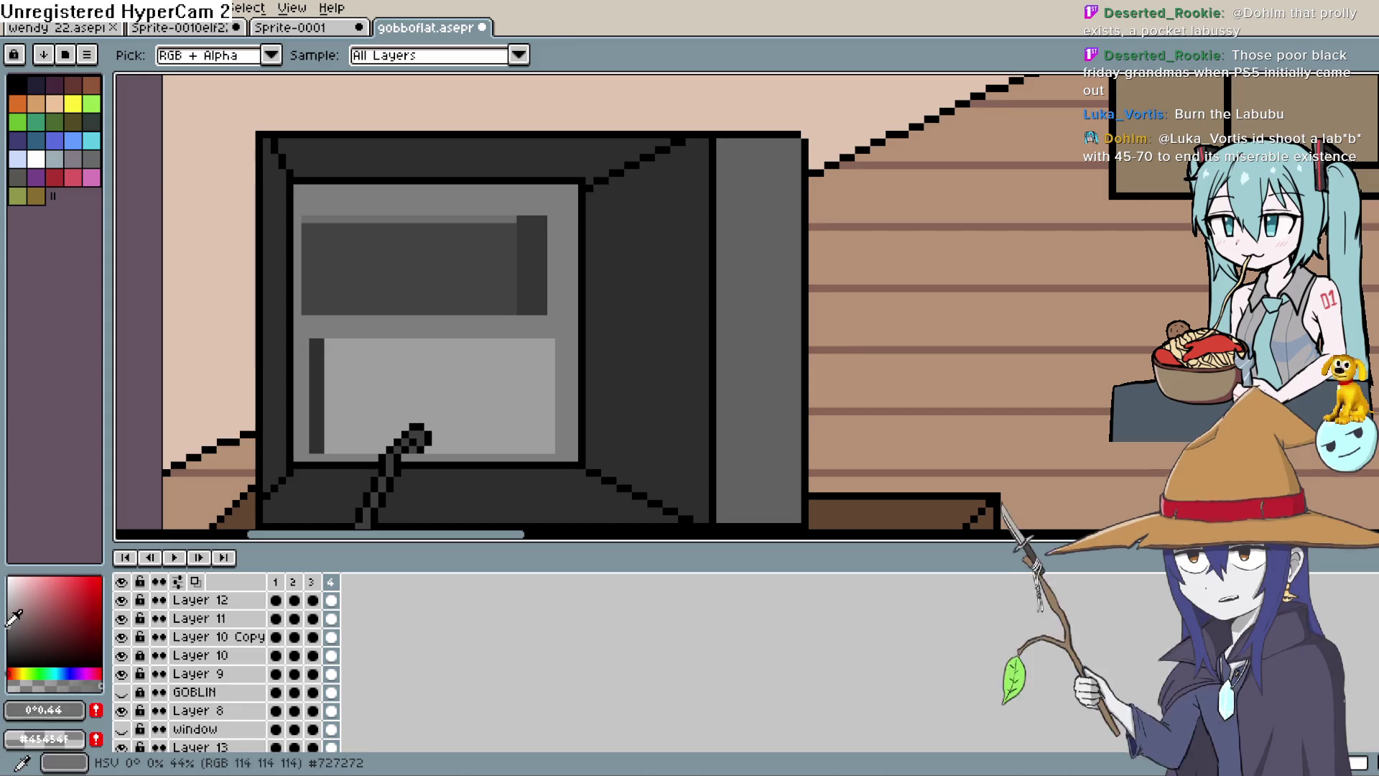
key("g")
left_click(532, 264)
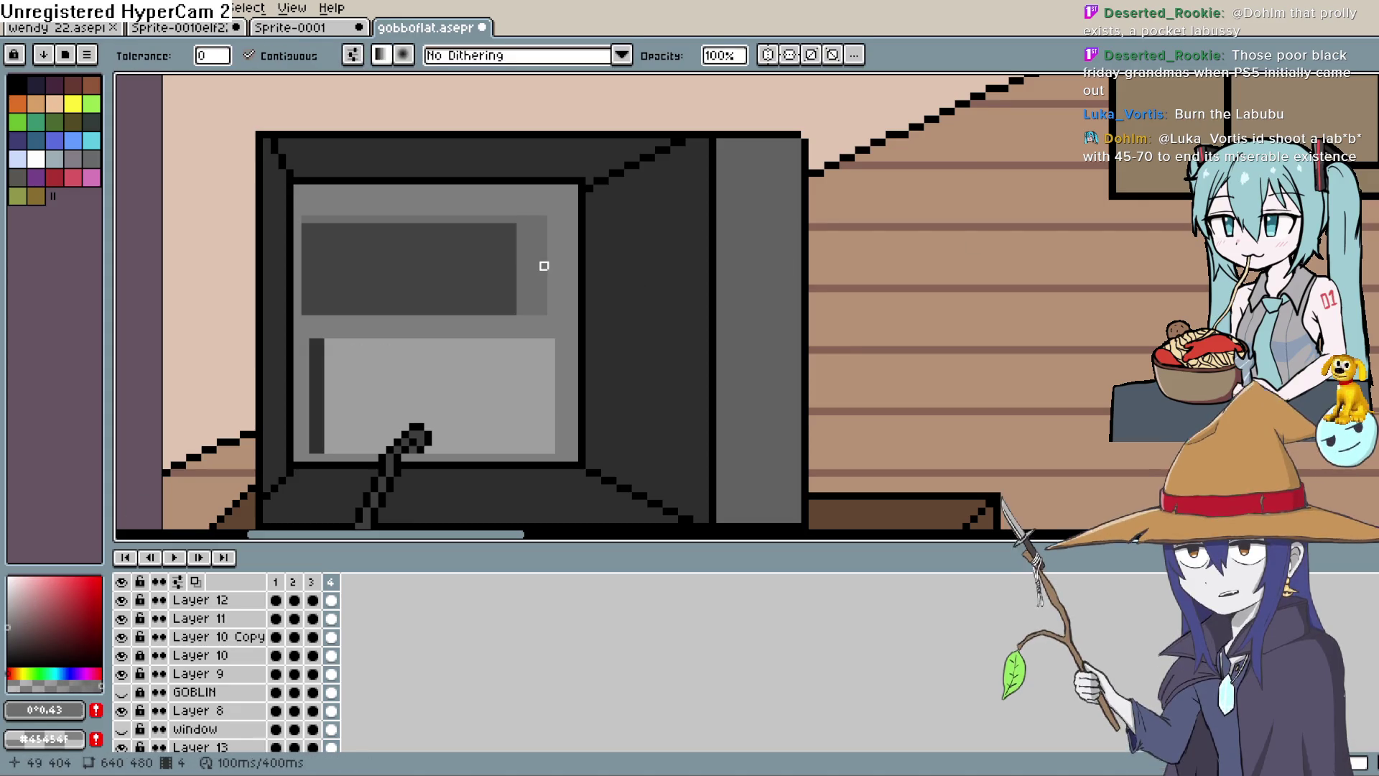
key("ctrl+z")
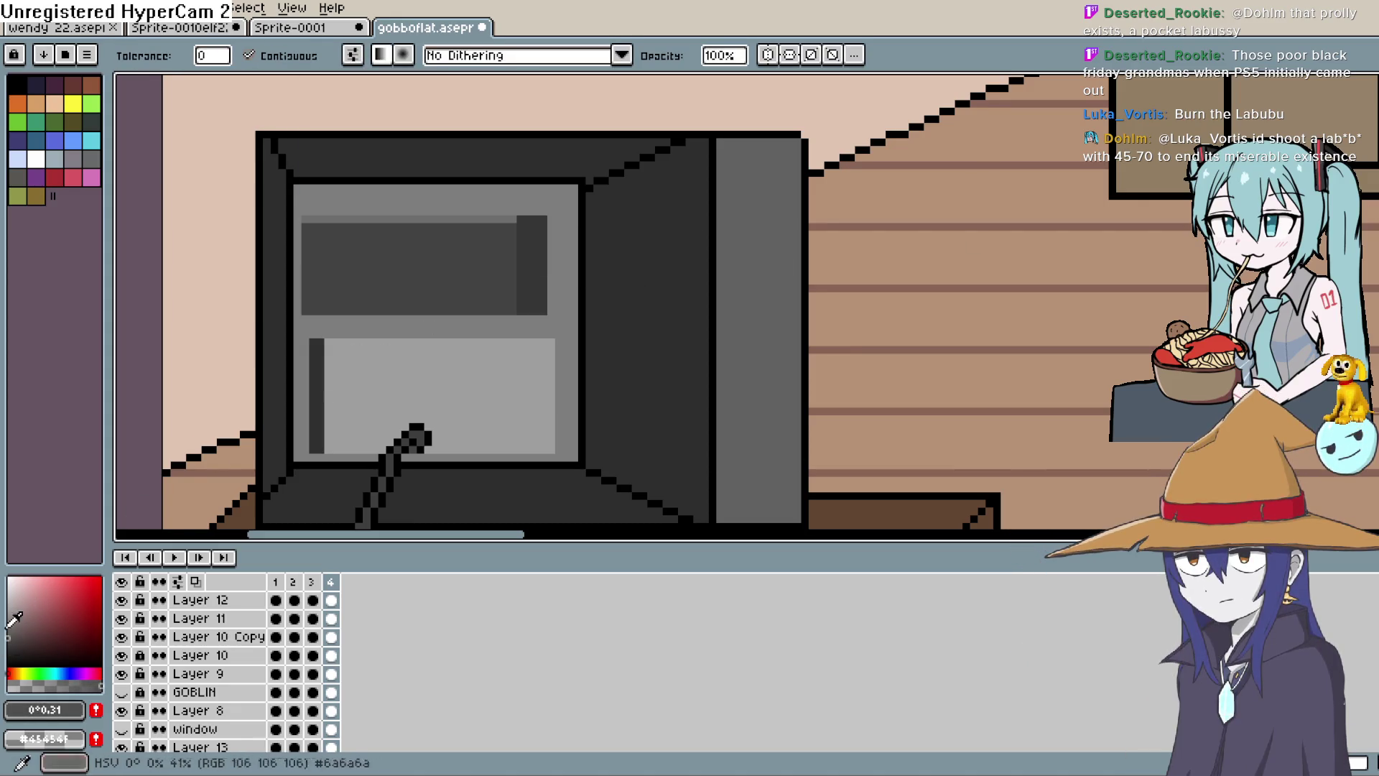
Sample the frame grey, darken it slightly, and draw a highlight line across the upper panel's top.
left_click(544, 273)
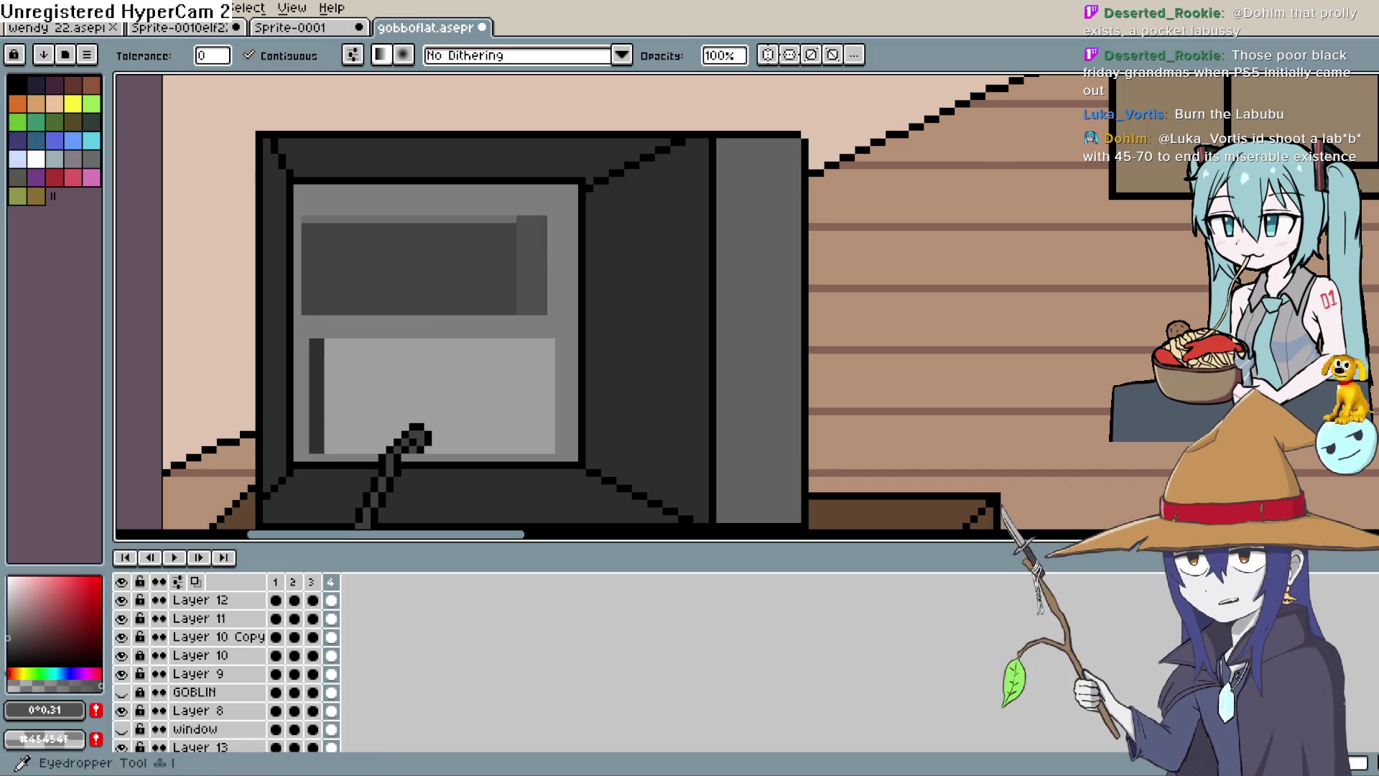
key("i")
left_click(496, 209)
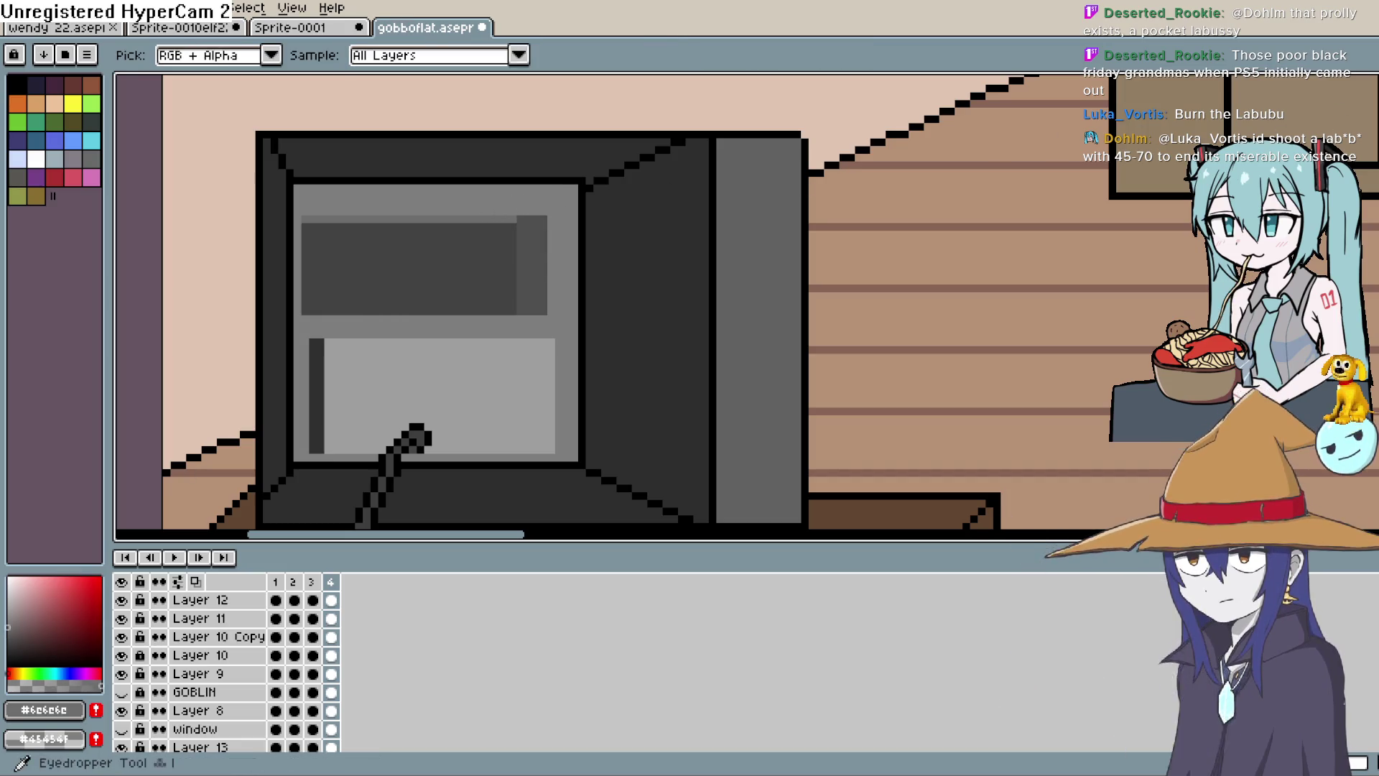
left_click(508, 200)
left_click(7, 630)
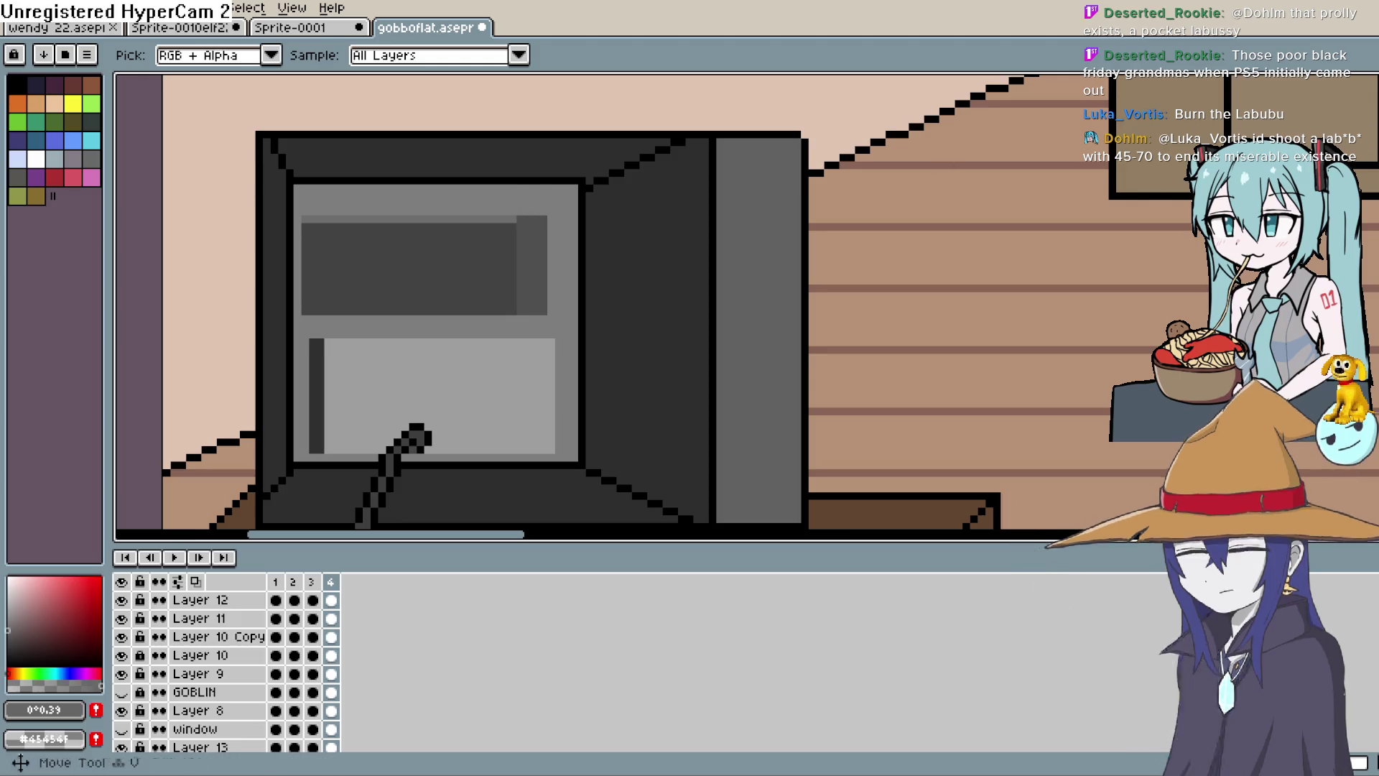
key("l")
mouse_move(520, 212)
left_mouse_down()
mouse_move(548, 199)
mouse_move(318, 198)
left_mouse_up()
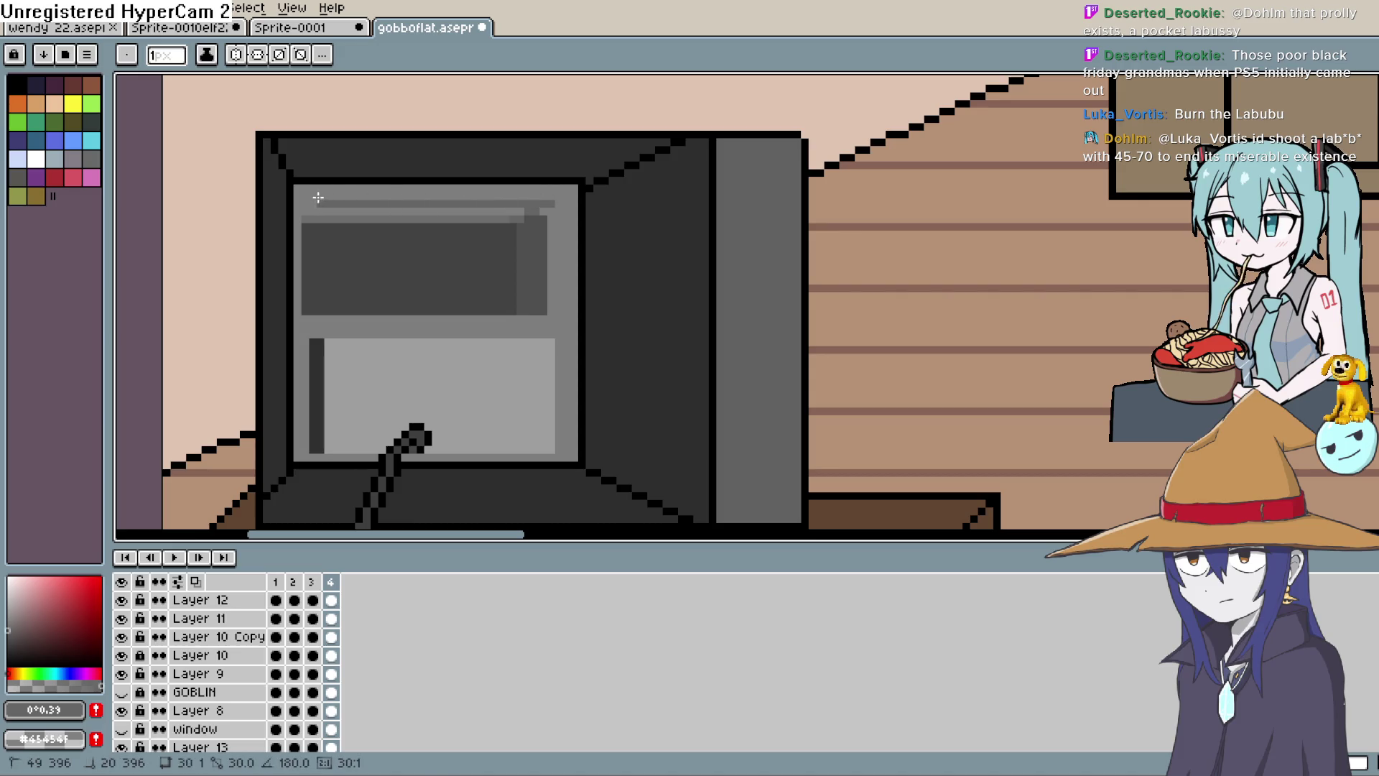